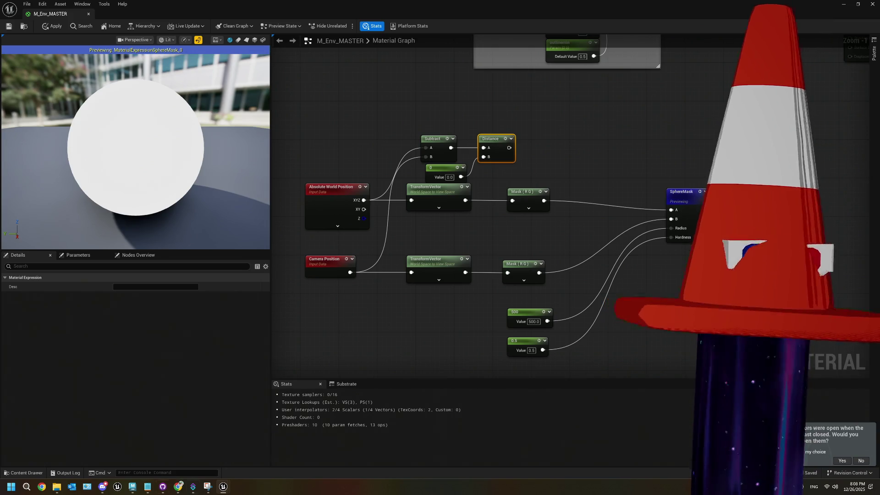
- Check the tutorial, then move the If node away from SphereMask
click(178, 487)
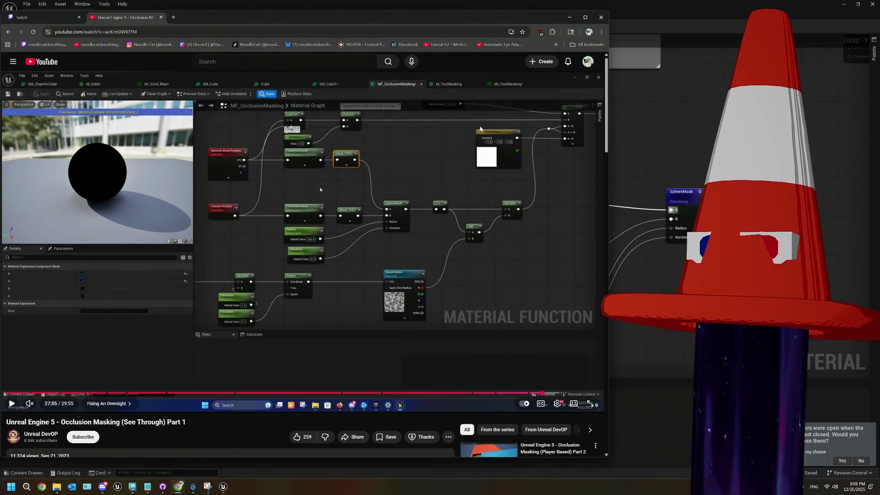
key(alt+Tab)
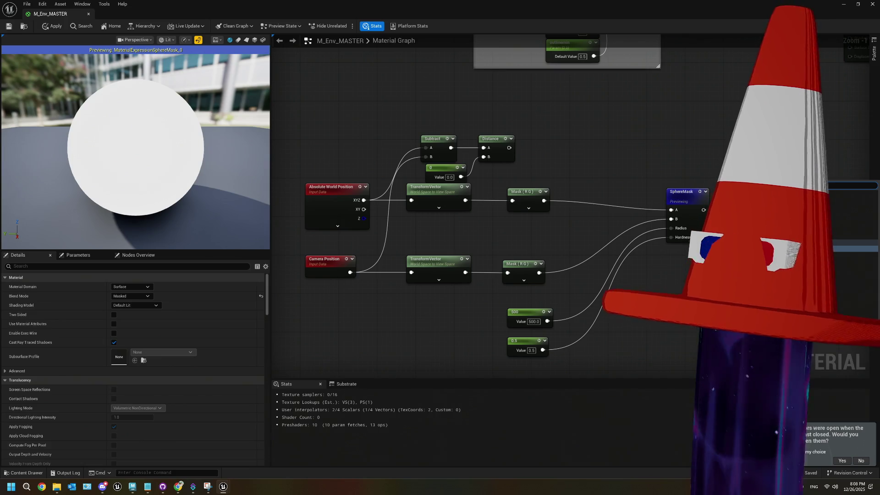
mouse_move(704, 254)
mouse_down()
mouse_move(528, 256)
mouse_move(521, 237)
mouse_up()
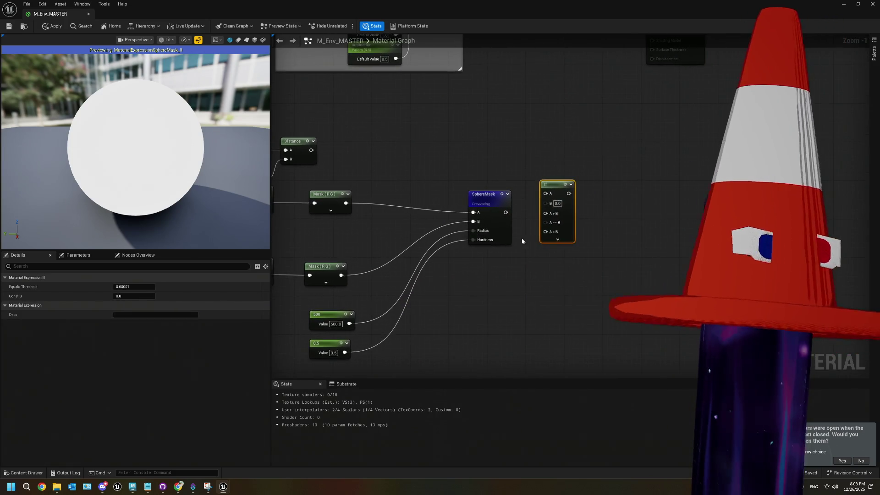
drag(572, 180, 611, 161)
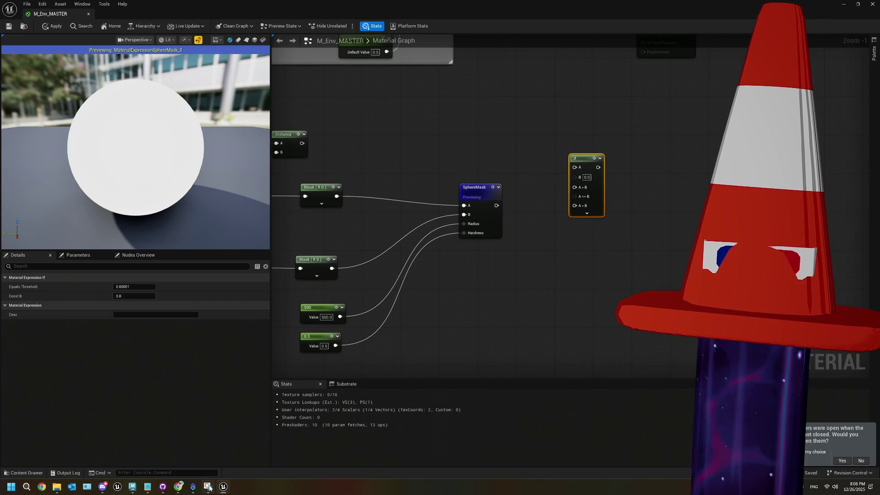
- Wire the Distance output into the If node's B input
click(179, 486)
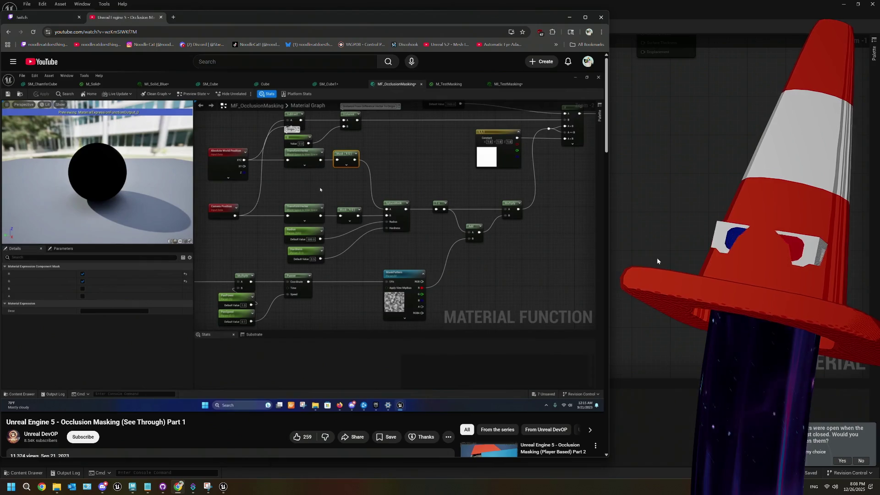
click(656, 260)
right_click(656, 260)
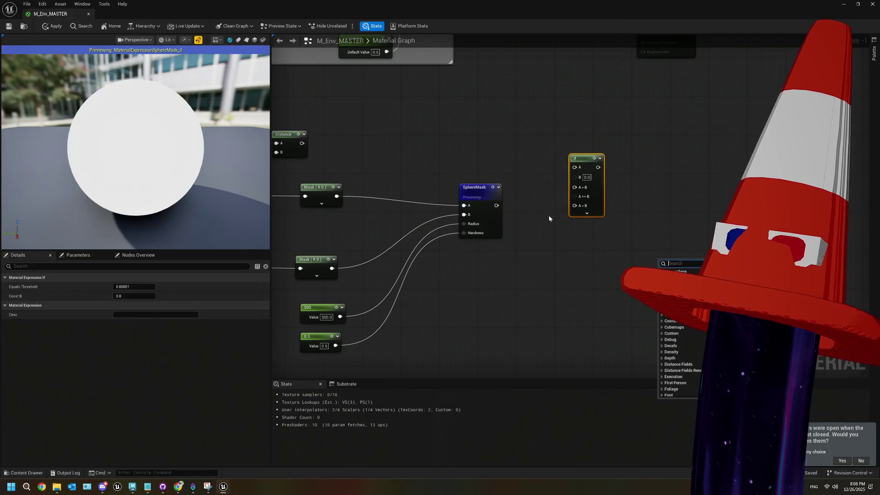
click(458, 114)
mouse_move(304, 144)
mouse_down()
mouse_move(558, 182)
mouse_move(574, 177)
mouse_move(474, 141)
mouse_up()
- Add a 1500 Constant on the If node's A input and wire SphereMask into A>B
key(1)
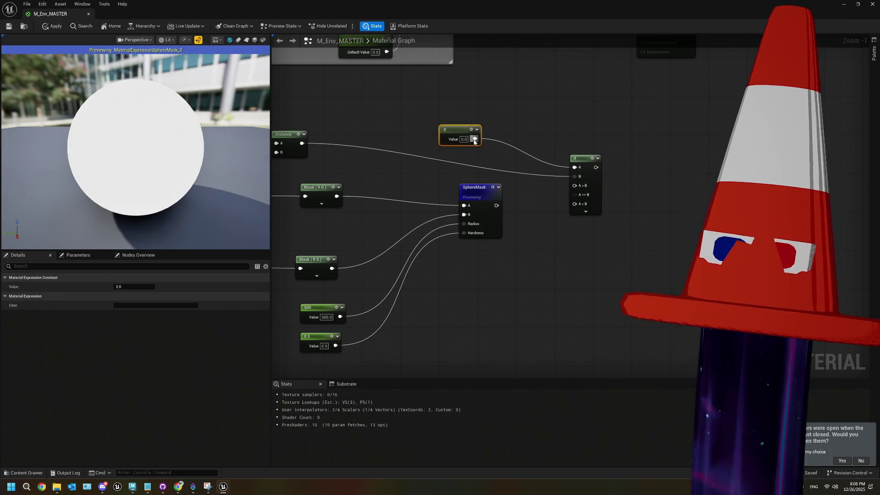
click(464, 139)
text(1500)
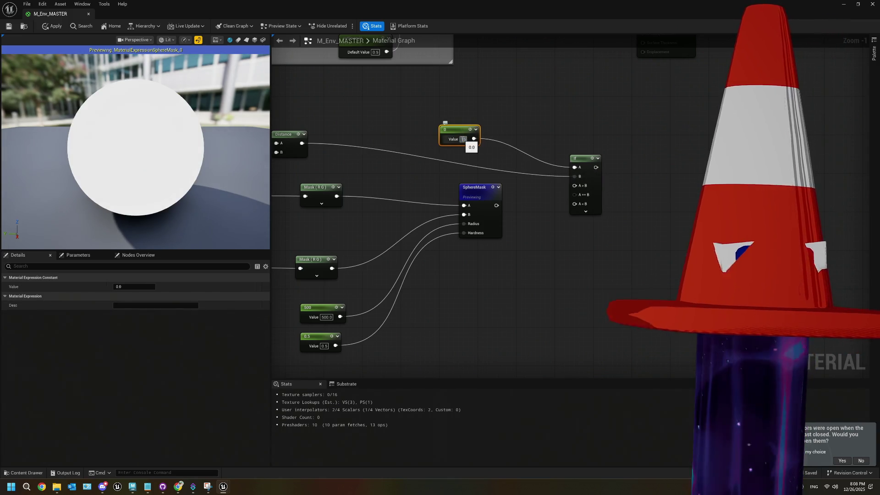
click(543, 235)
drag(496, 206, 575, 195)
drag(542, 247, 555, 210)
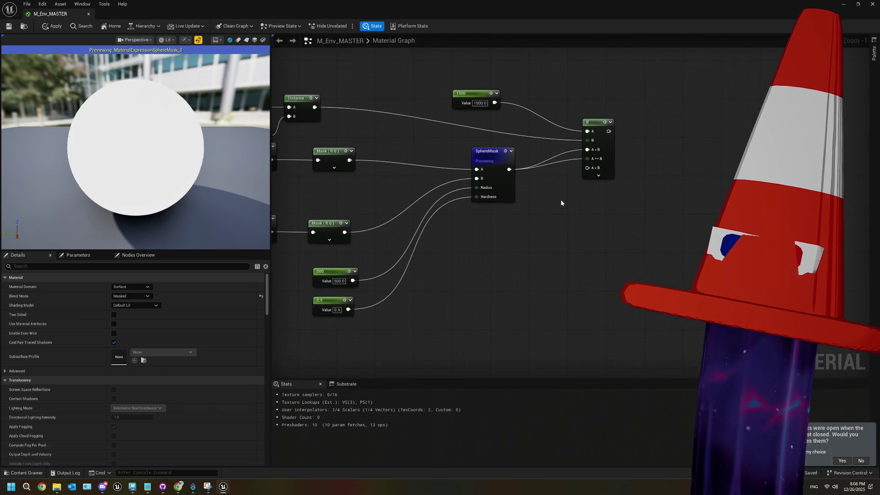
- Feed a white (1, 1, 1) Constant3Vector into the If node's A<B input
drag(586, 168, 542, 240)
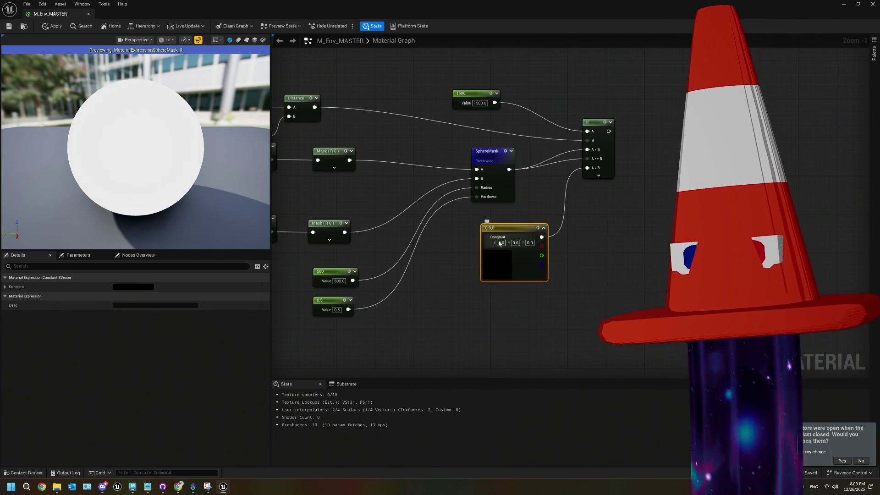
click(499, 243)
text(1)
key(Tab)
text(1)
key(Tab)
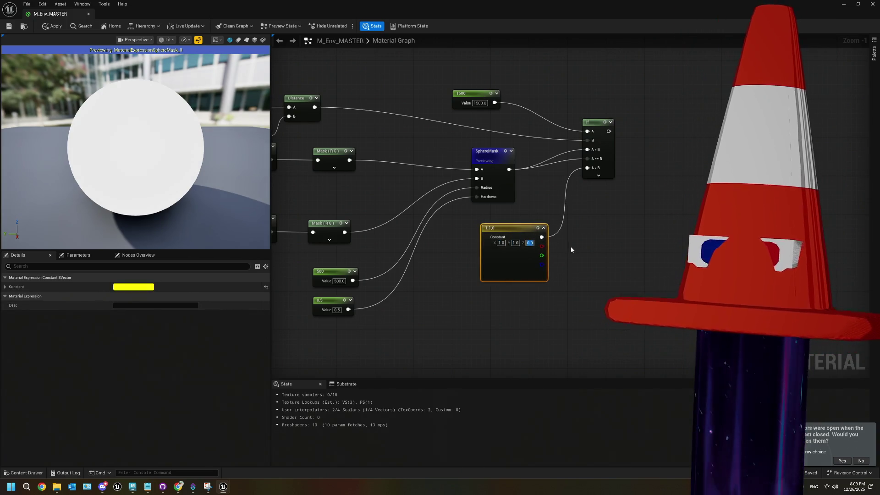
text(1)
key(Return)
click(427, 218)
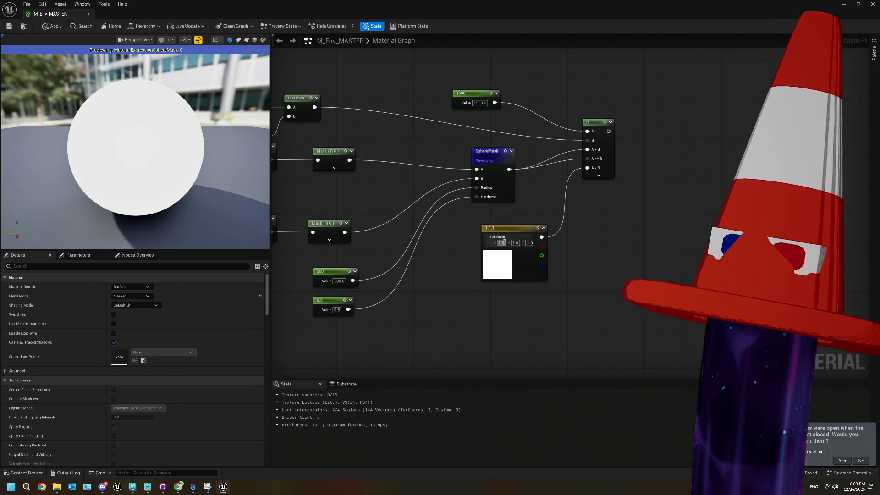
drag(508, 228, 489, 219)
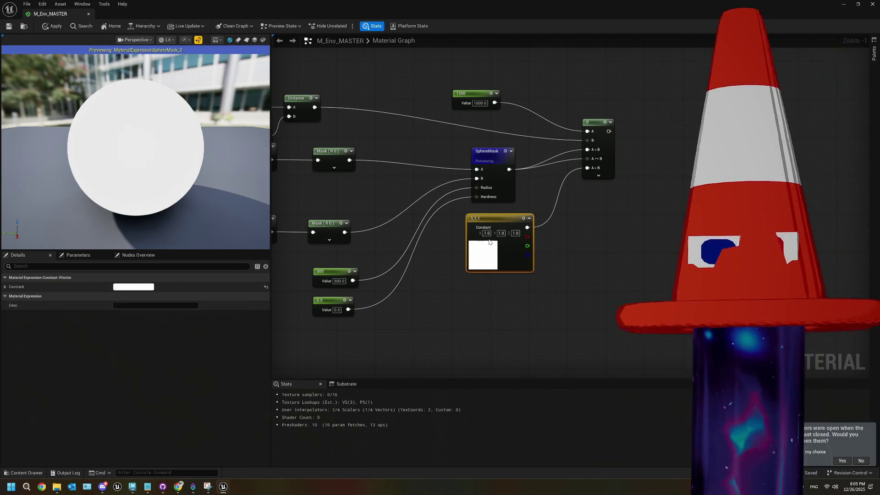
- Save to compile the M_Env_MASTER material and zoom the graph out
click(13, 27)
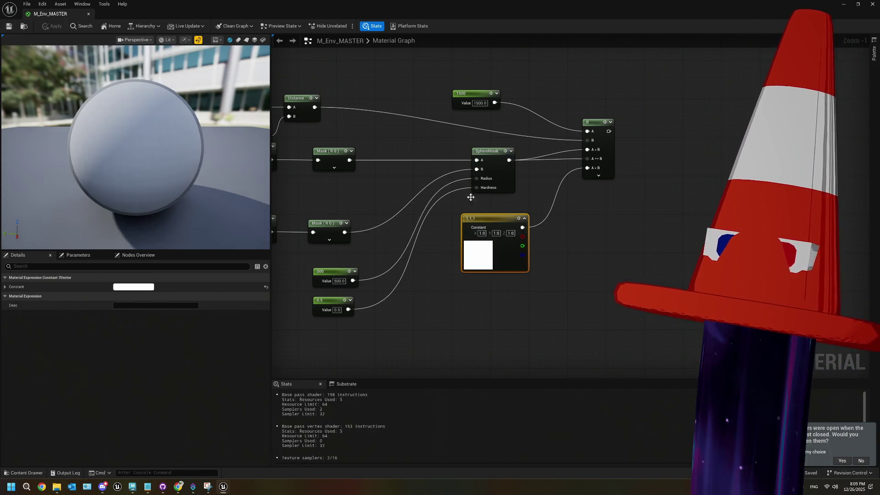
scroll(122, 148, up, 5)
scroll(123, 149, down, 5)
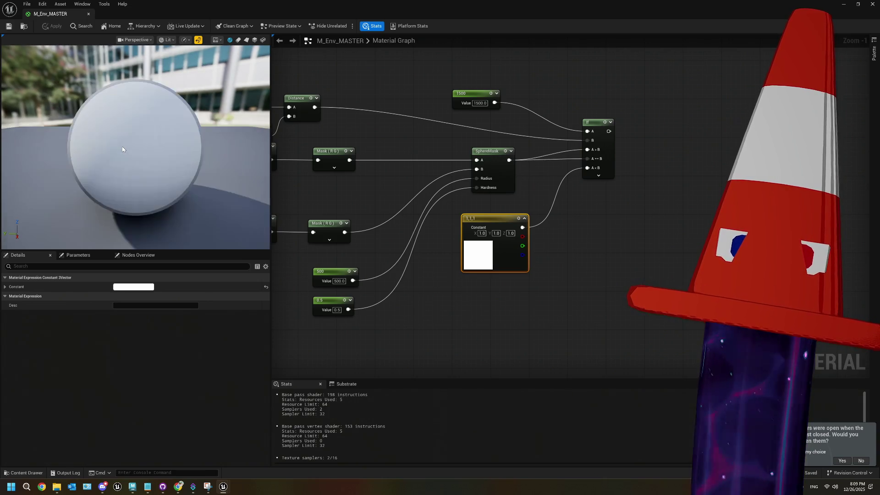
scroll(538, 222, down, 2)
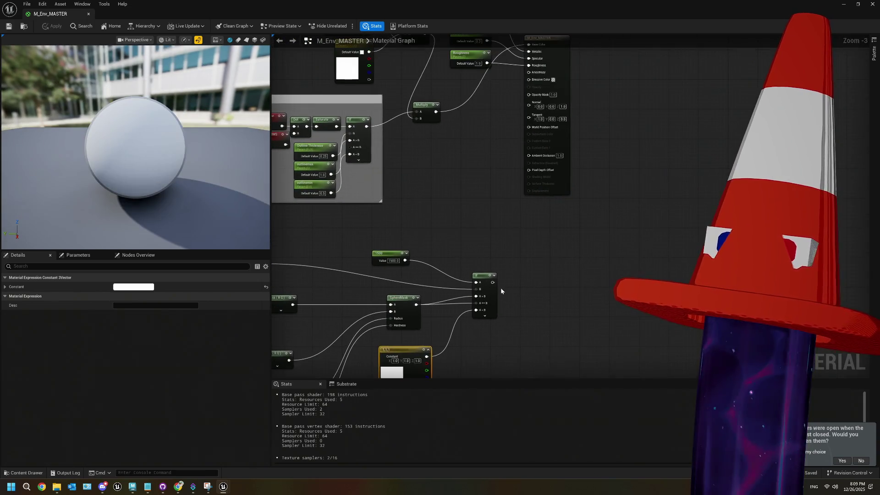
- Connect the If node's output to Opacity Mask and save the material
drag(492, 282, 528, 94)
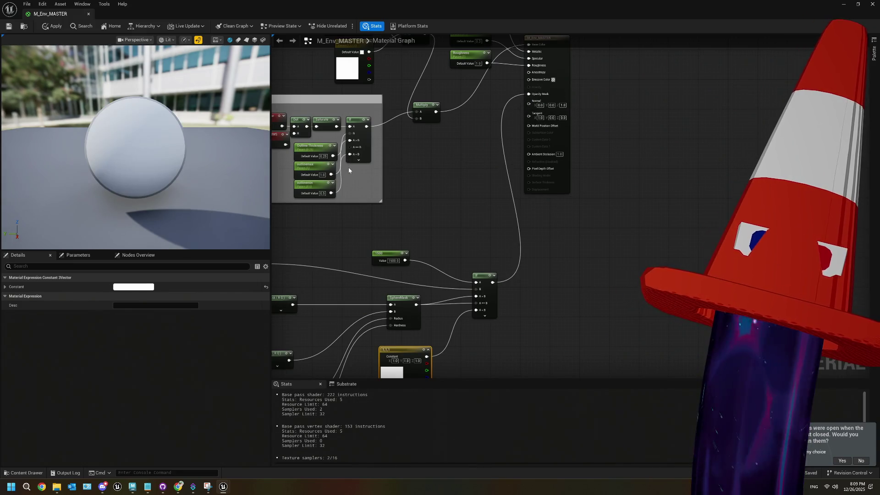
scroll(151, 149, up, 3)
scroll(151, 149, down, 4)
scroll(151, 150, up, 5)
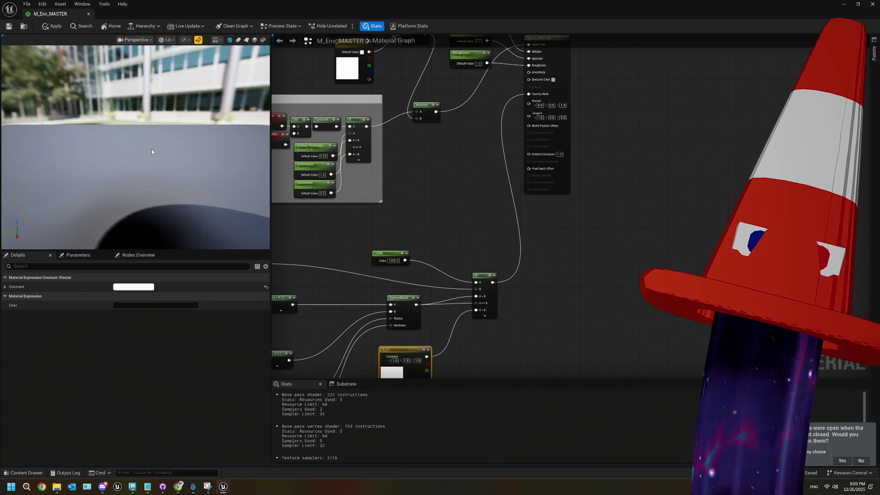
scroll(151, 150, down, 4)
scroll(151, 150, up, 4)
scroll(151, 150, down, 6)
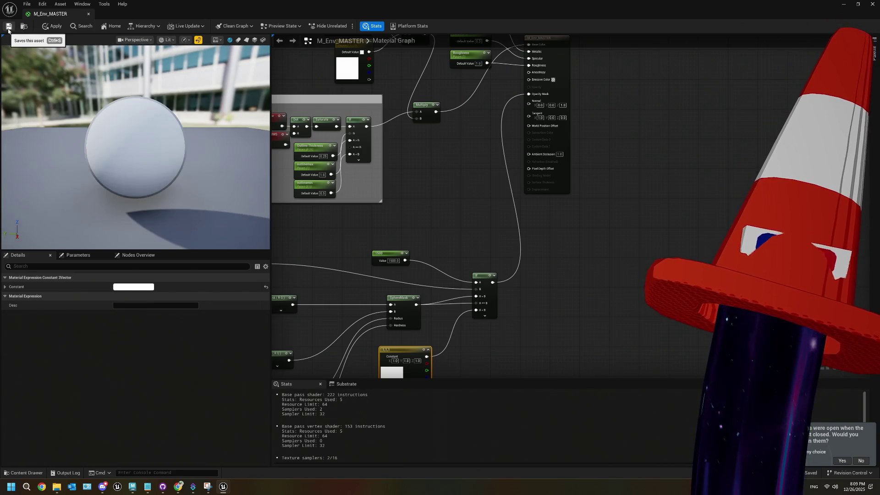
click(8, 28)
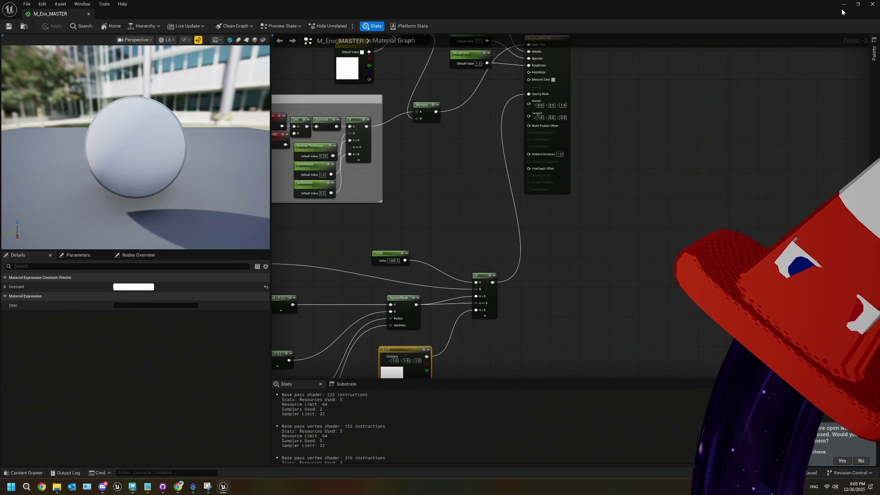
- Minimize the material editor, look around the room in the viewport, and resume the tutorial
click(844, 5)
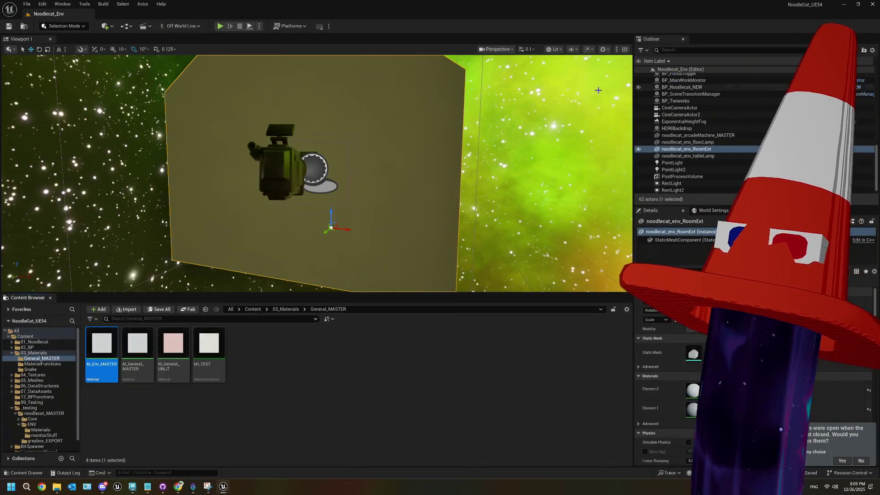
scroll(437, 129, up, 5)
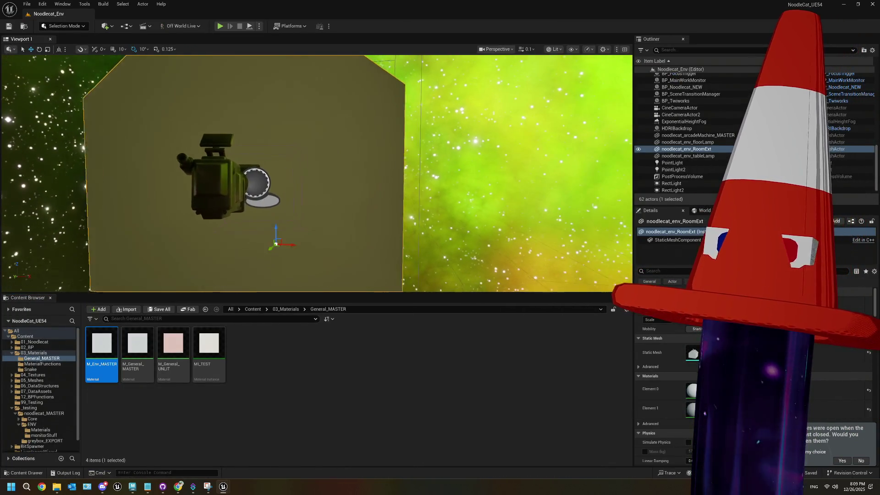
scroll(437, 129, up, 5)
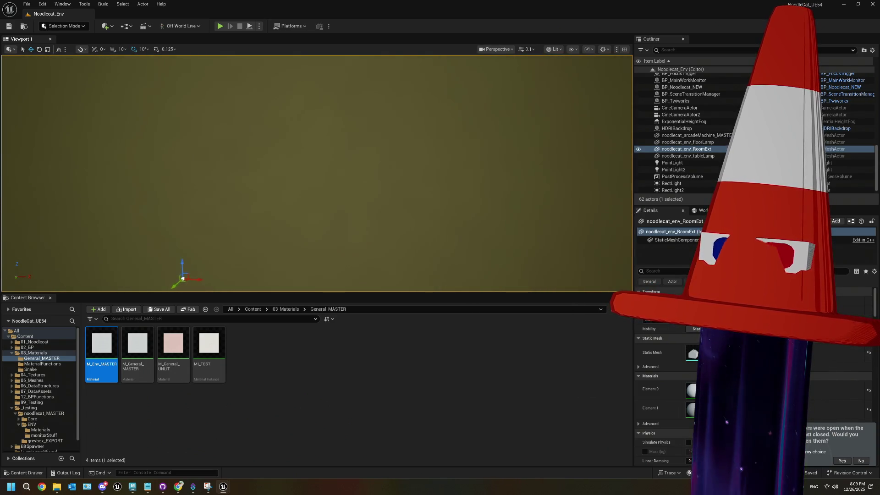
scroll(437, 128, down, 5)
scroll(437, 129, up, 5)
drag(437, 129, 389, 129)
click(178, 487)
click(449, 270)
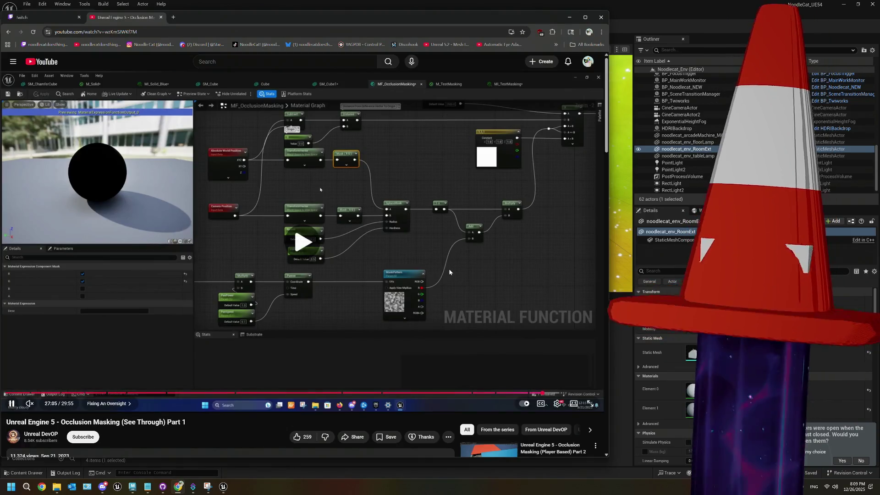
- Pause and resume the tutorial, then skip it forward to about 27:57
click(449, 271)
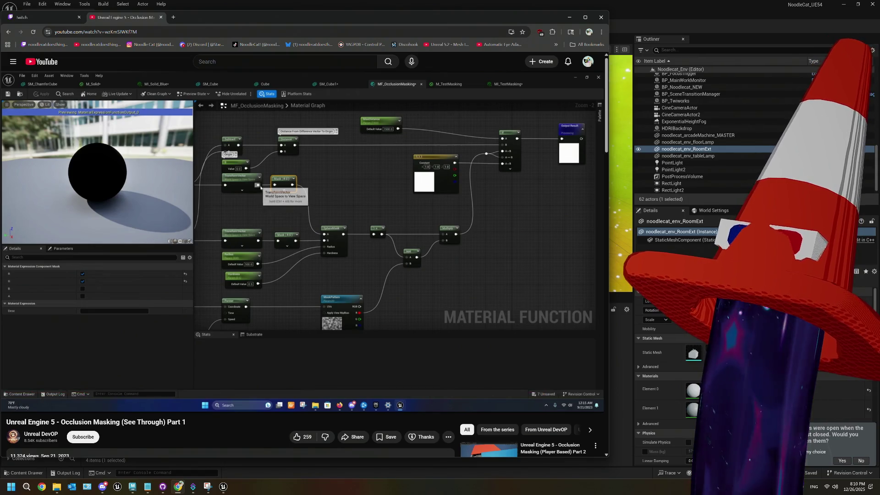
click(449, 270)
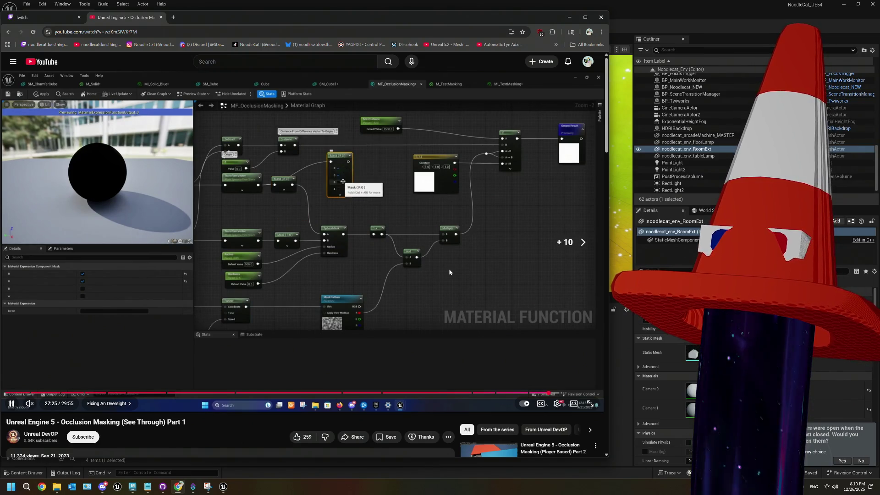
key(Right)
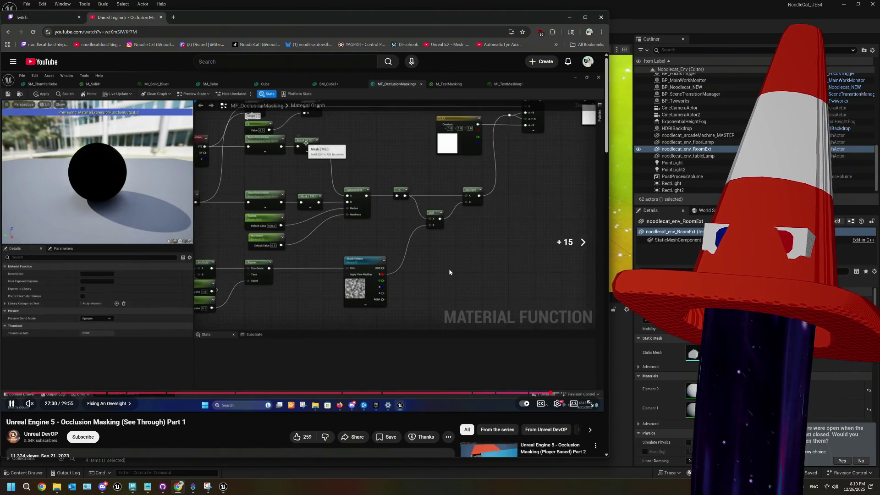
key(Right)
key(Right)
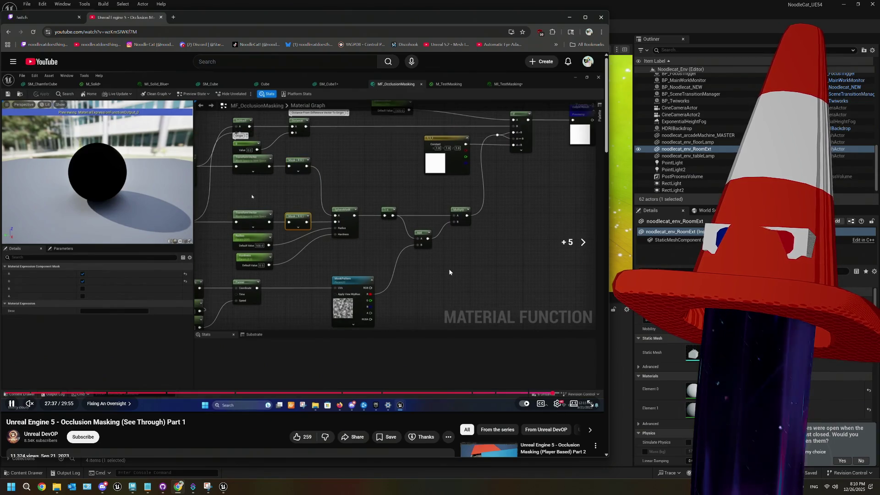
key(Right)
key(Right)
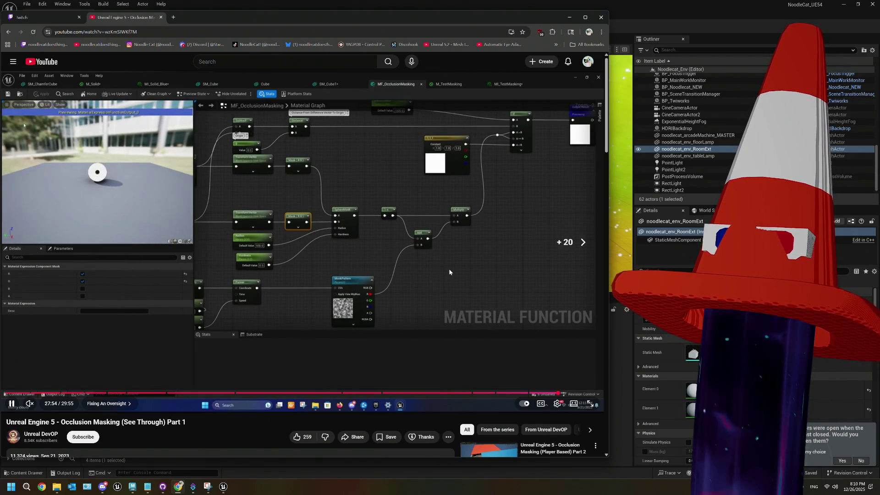
key(space)
key(space)
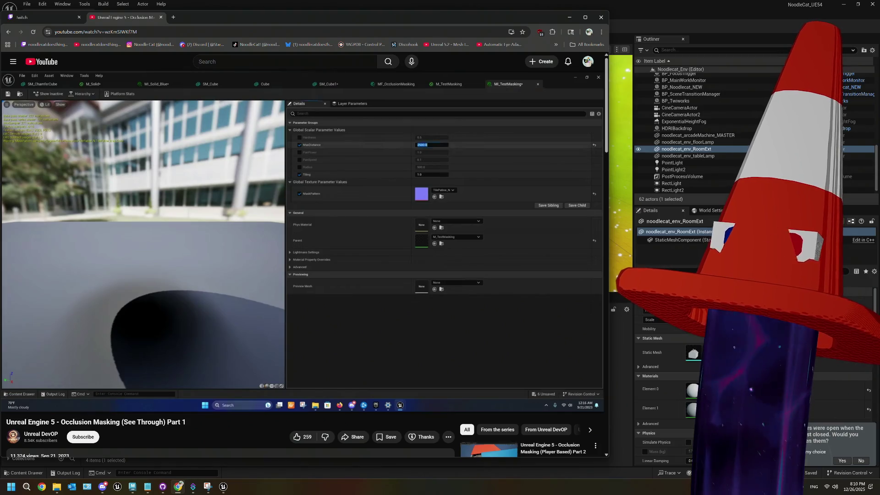
- Skim the tutorial forward through the parameter tweaking to the outro
key(Right)
key(Right)
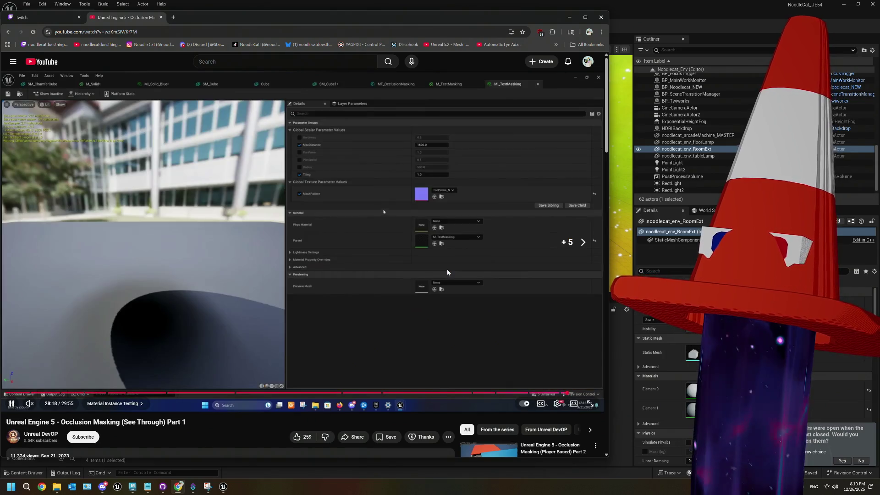
key(Right)
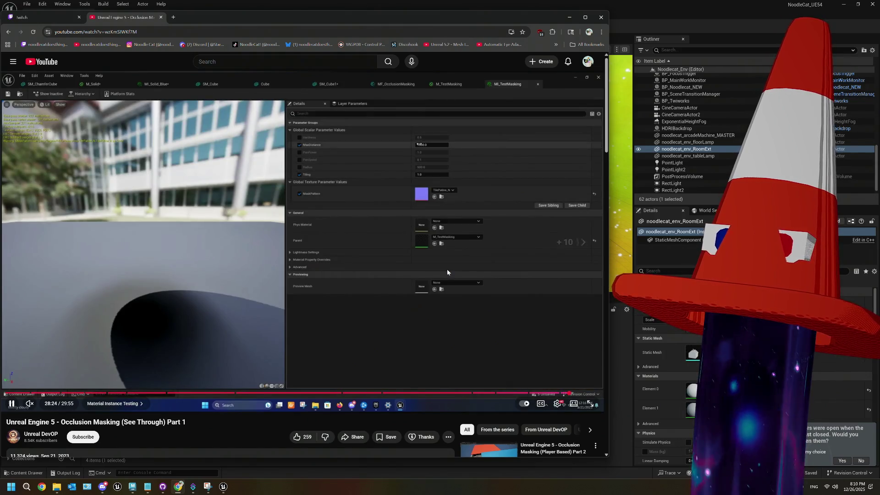
key(Right)
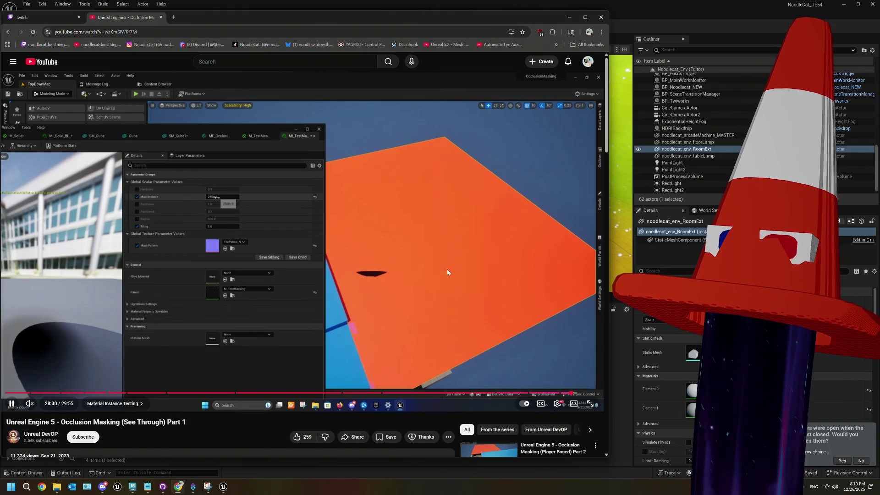
key(Right)
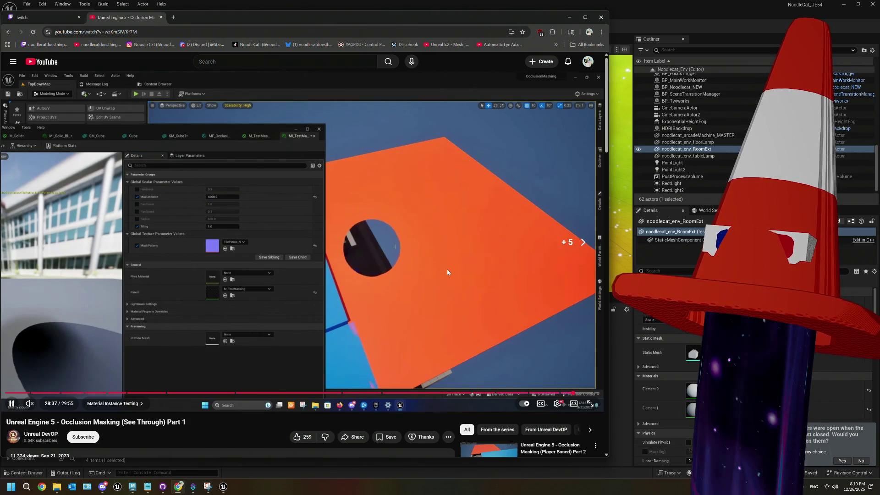
key(Right)
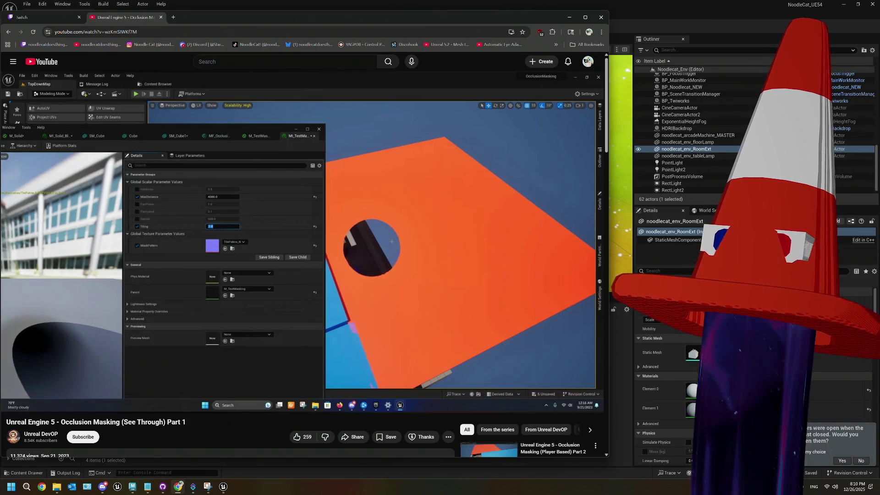
key(Right)
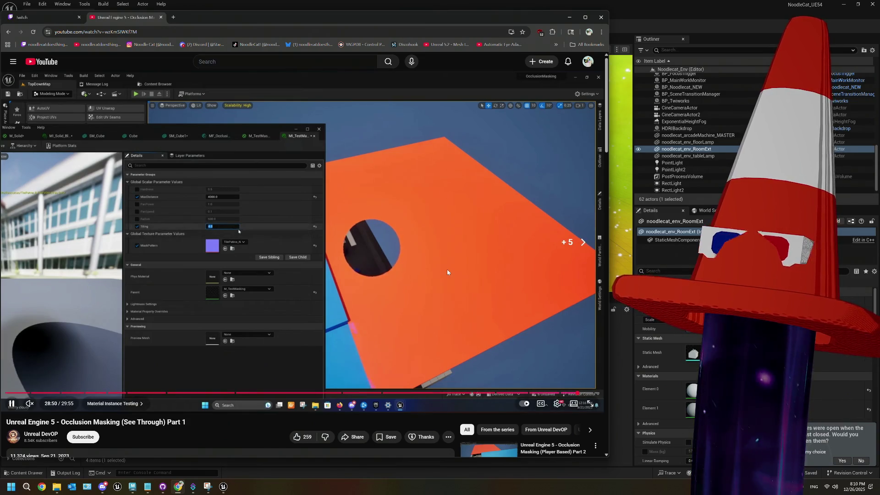
key(Right)
key(Right)
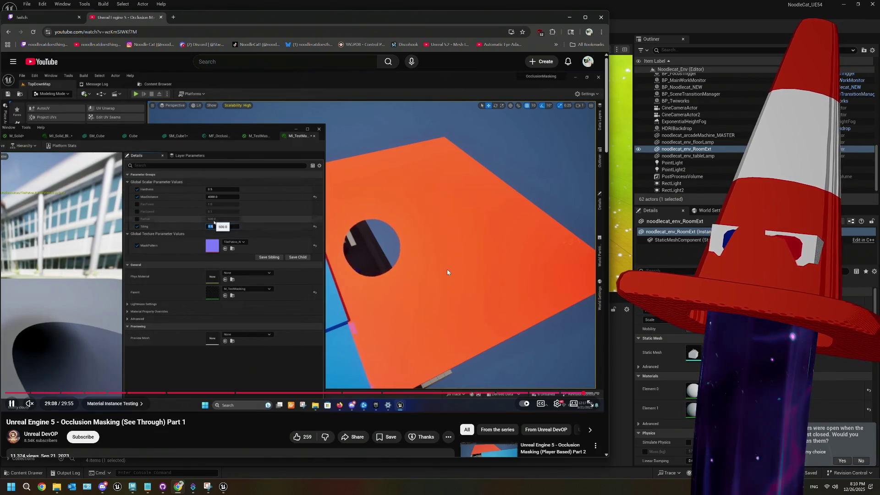
key(Right)
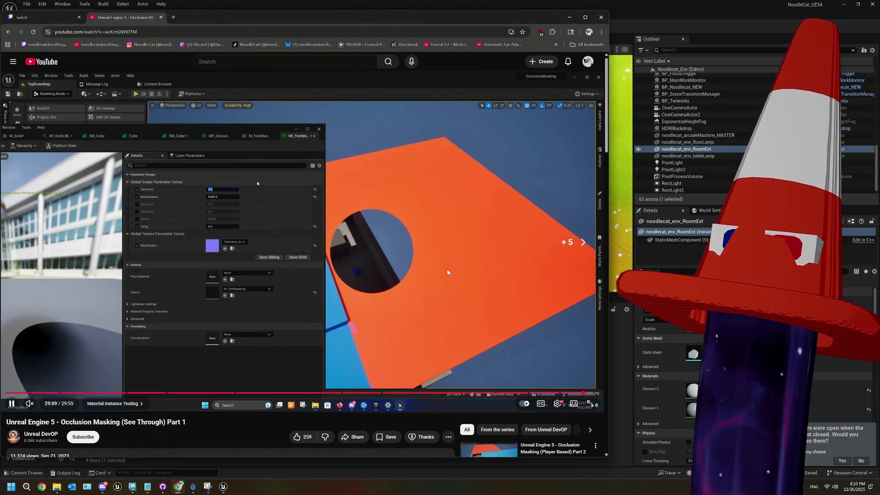
key(Right)
key(Right)
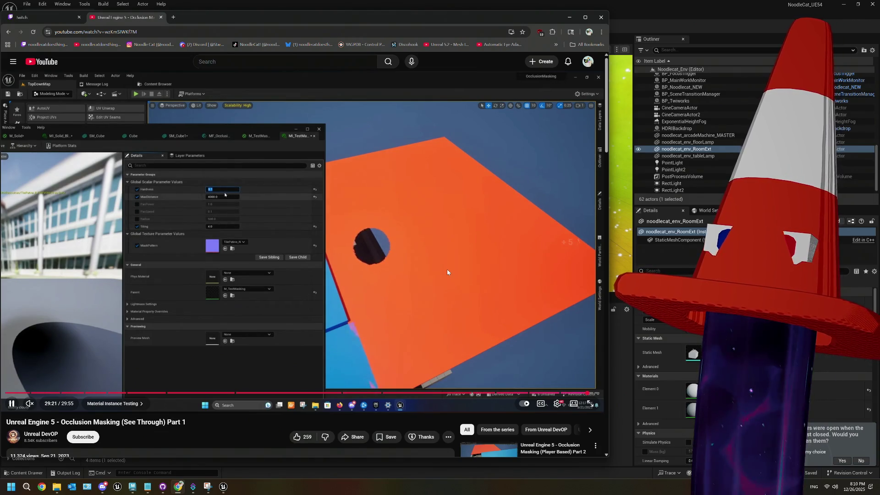
key(Right)
key(Right)
key(Right)
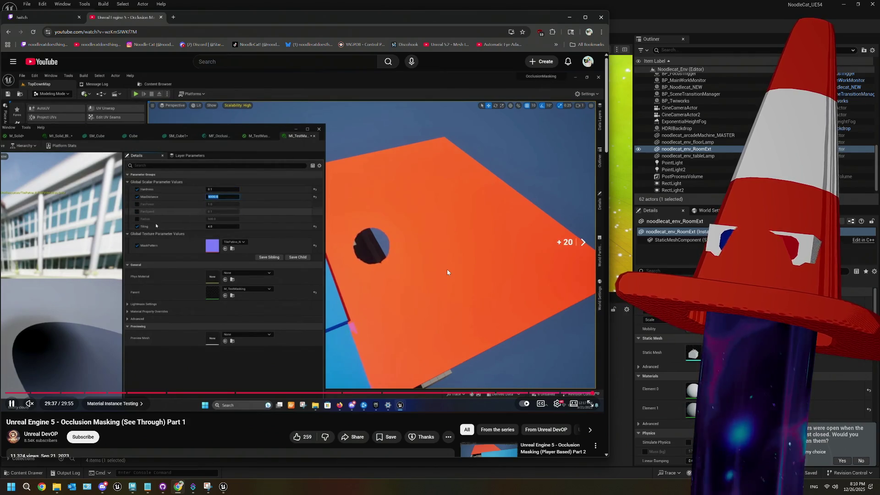
key(Right)
key(Right)
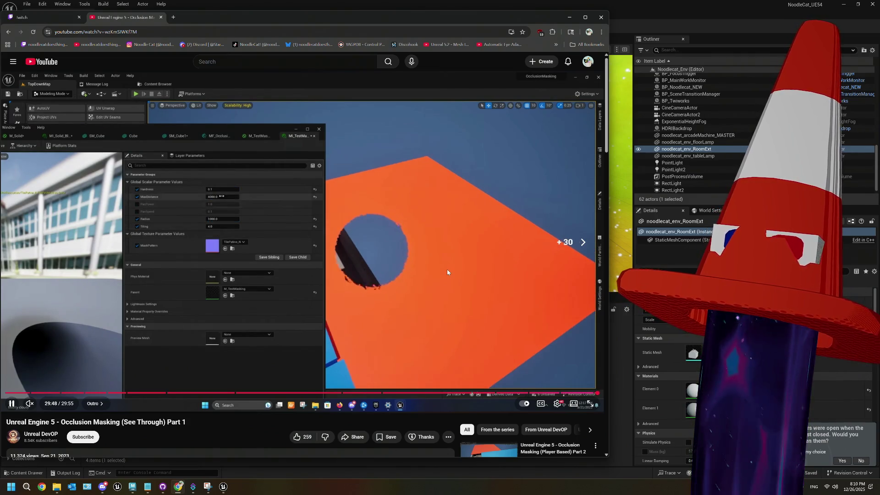
key(Right)
- Jump back to 19:45, skim the Measuring Distance chapter, pause, and return to Unreal
drag(403, 393, 397, 393)
key(Right)
key(Right)
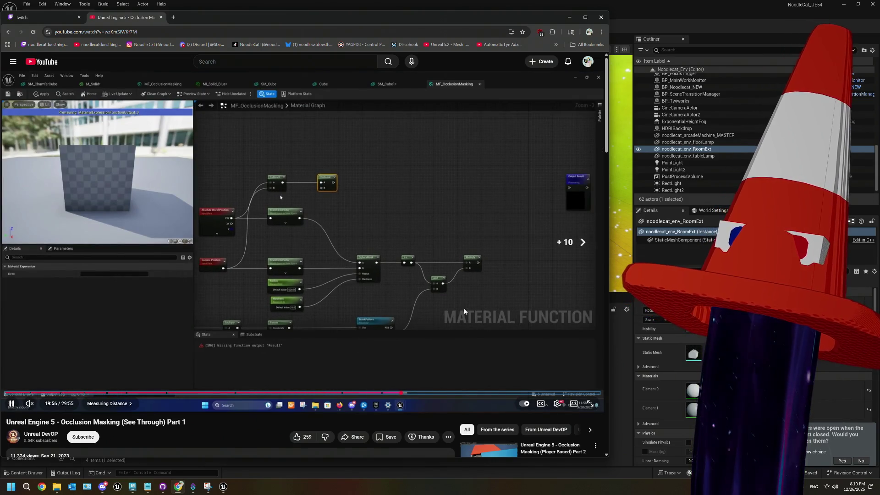
key(Right)
key(Right)
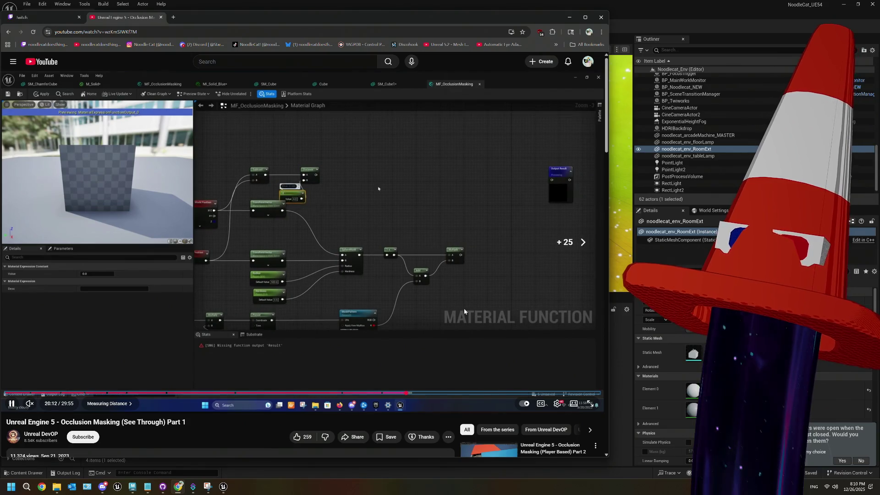
key(Right)
key(Right)
key(Right)
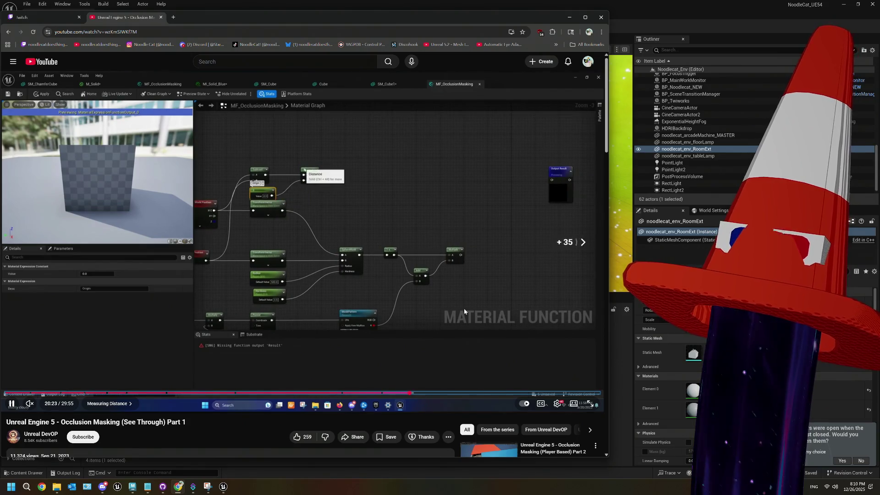
key(Right)
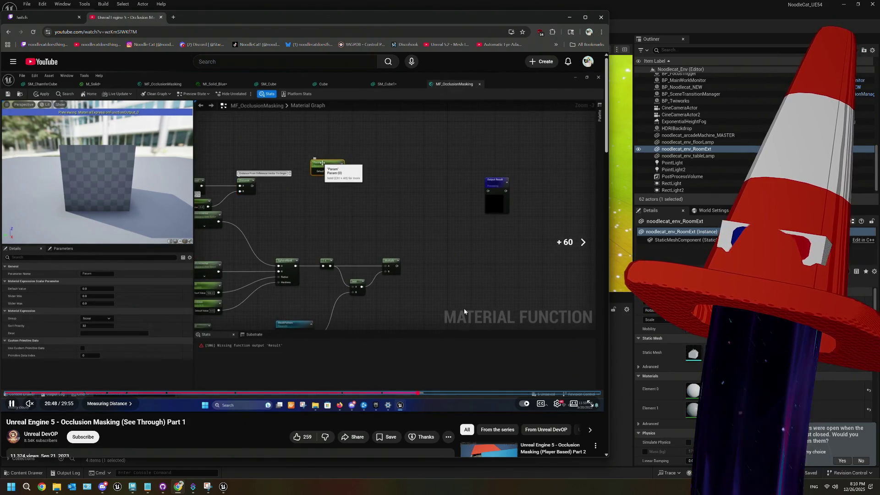
key(Right)
key(Right)
key(Right)
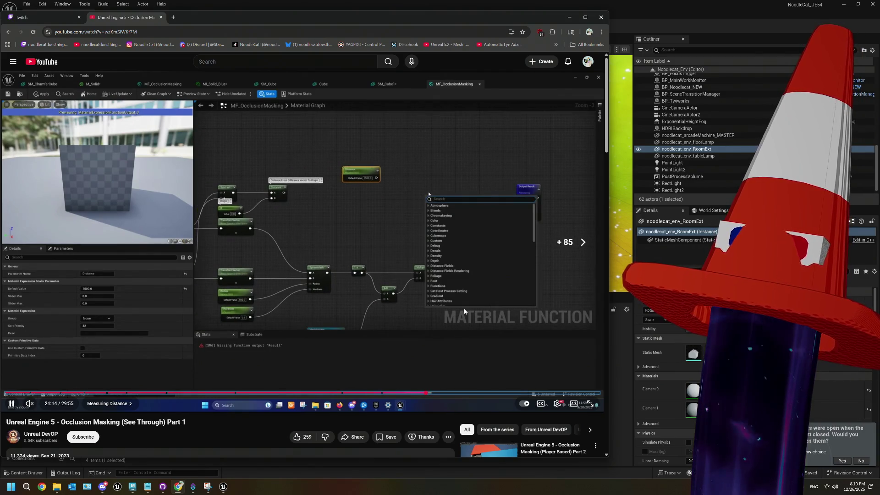
key(Right)
key(Right)
key(Right)
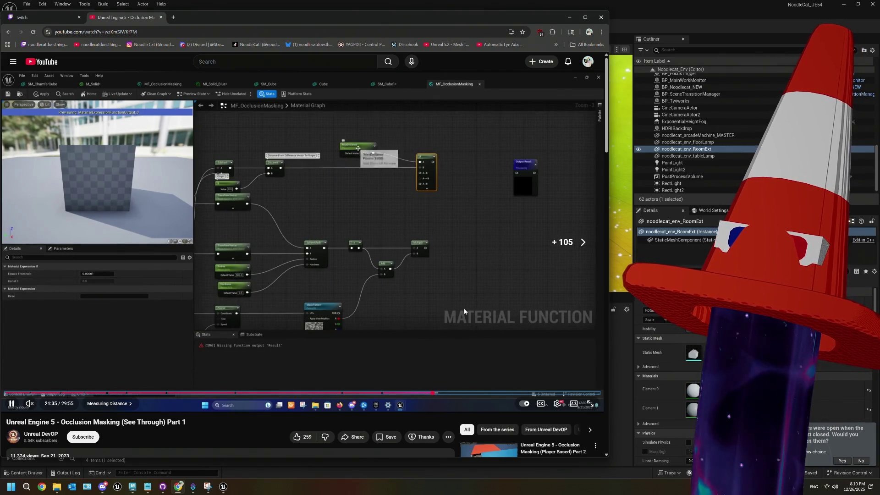
key(space)
click(617, 345)
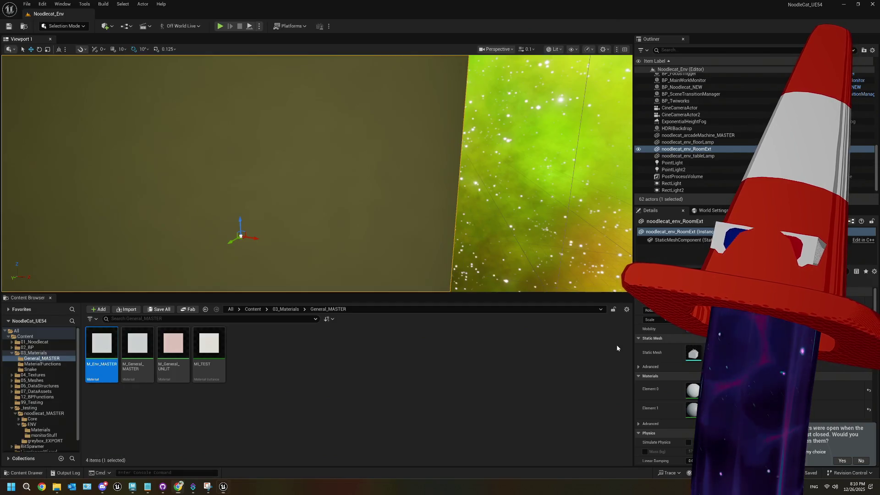
- Open M_Env_MASTER in the Material Editor and pan the graph to the Result node
double_click(102, 344)
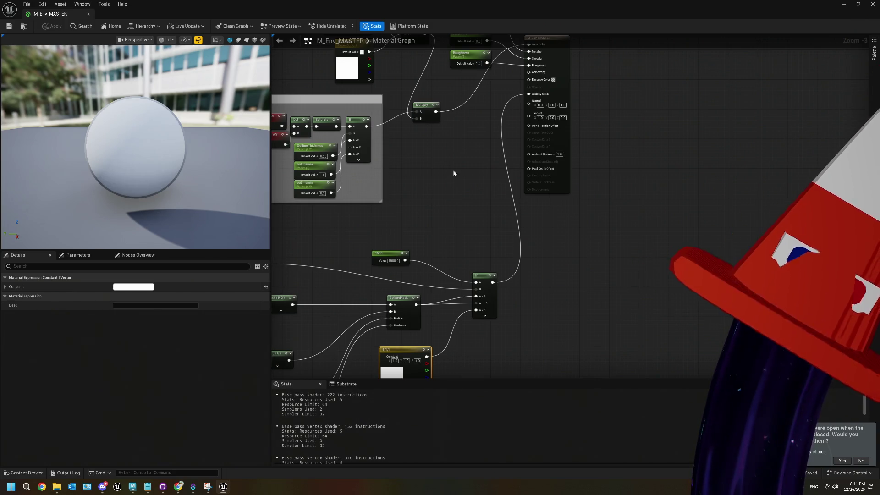
scroll(163, 132, down, 6)
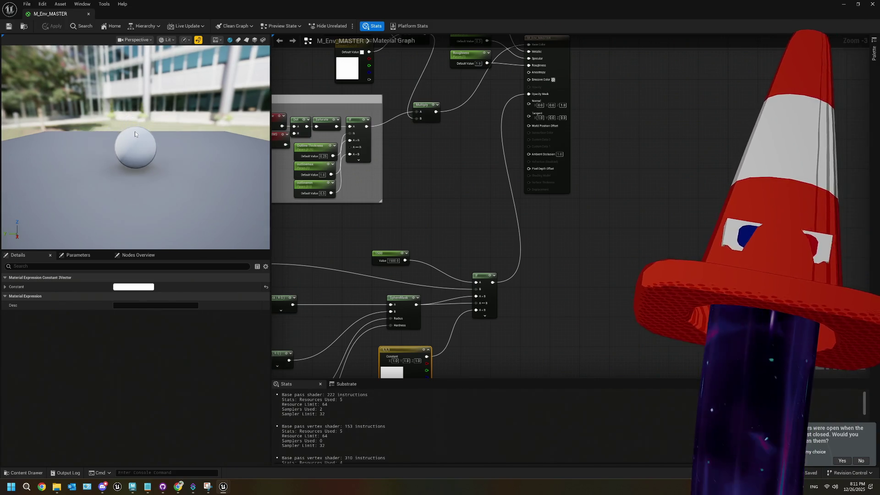
scroll(137, 145, down, 5)
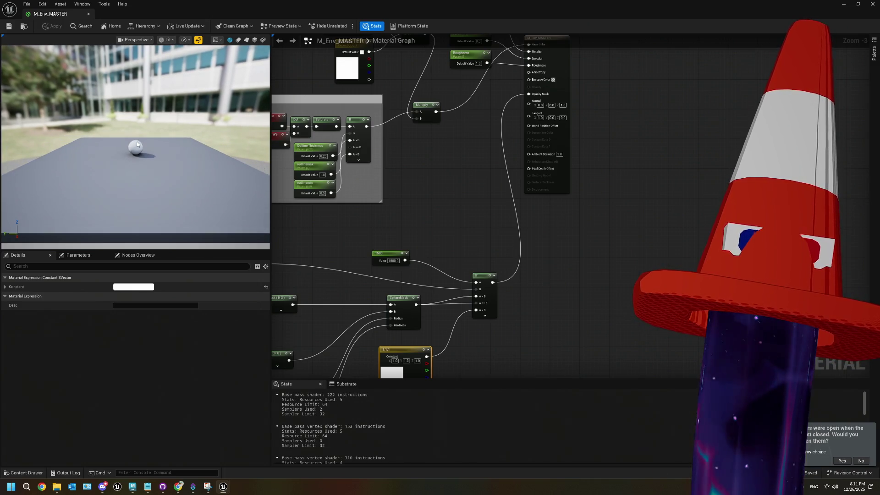
scroll(137, 144, up, 8)
scroll(137, 145, down, 3)
scroll(137, 145, down, 4)
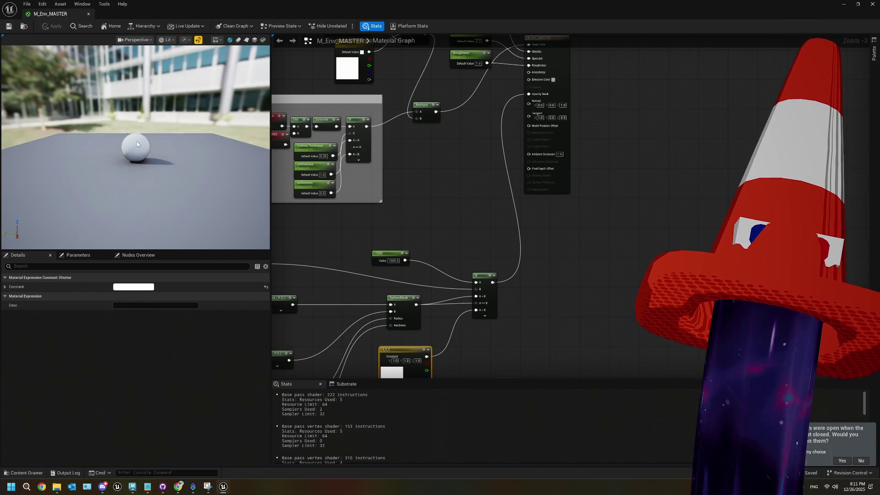
scroll(137, 145, up, 4)
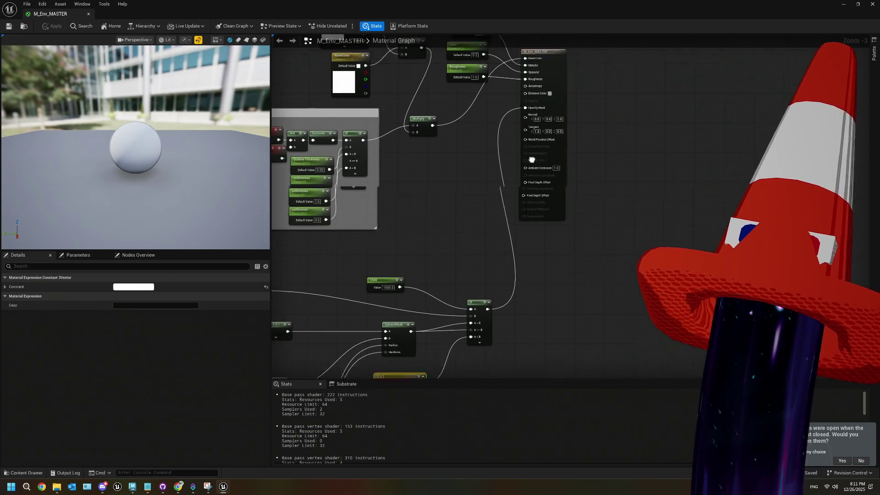
mouse_move(481, 350)
mouse_down()
mouse_move(503, 362)
mouse_move(499, 213)
mouse_move(517, 119)
mouse_up()
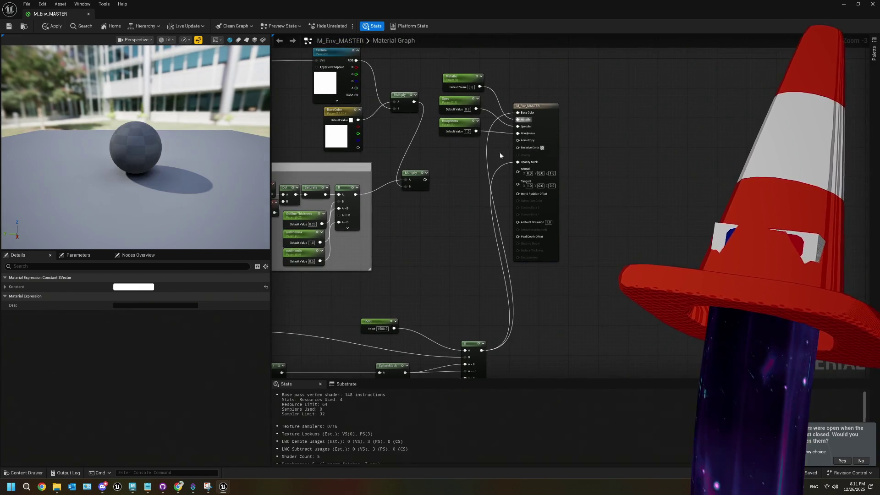
- Break the Opacity Mask link on the Result node, then view the Distance and SphereMask nodes
right_click(526, 163)
click(549, 182)
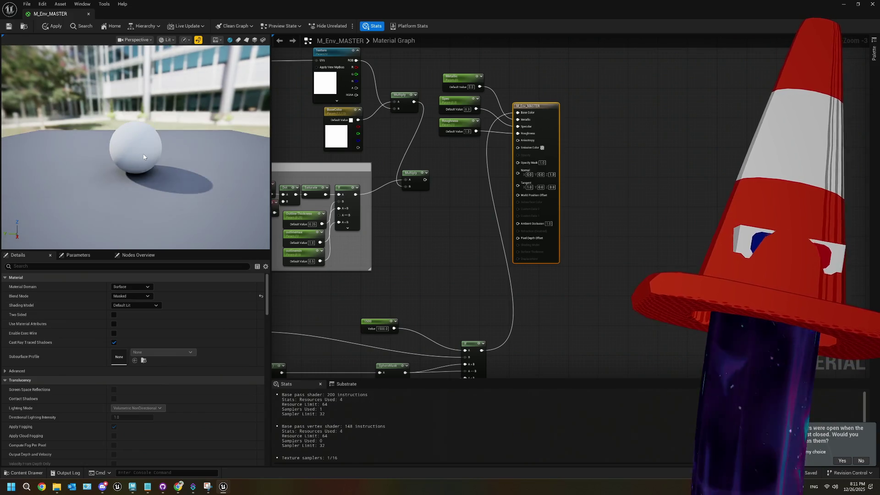
scroll(144, 156, down, 10)
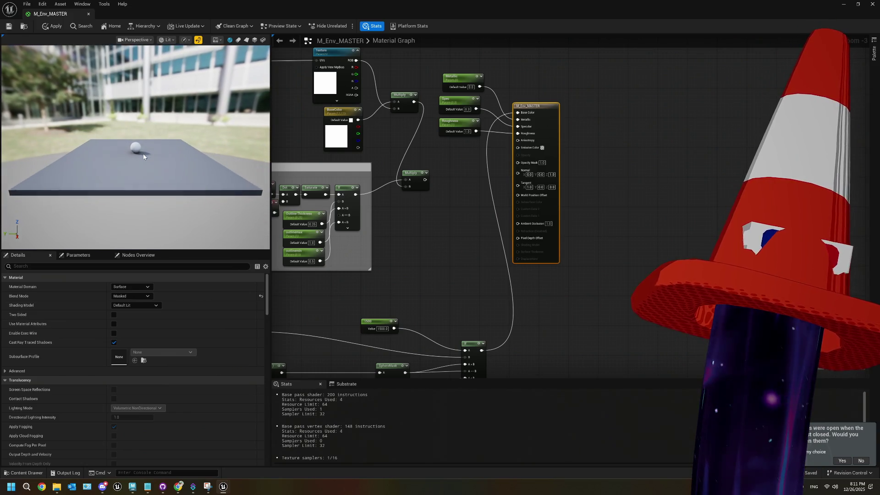
scroll(143, 156, down, 6)
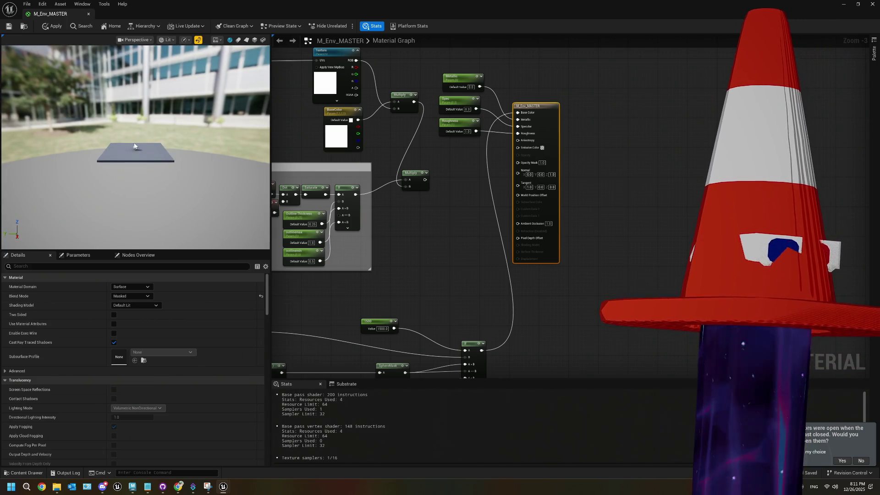
scroll(134, 145, up, 5)
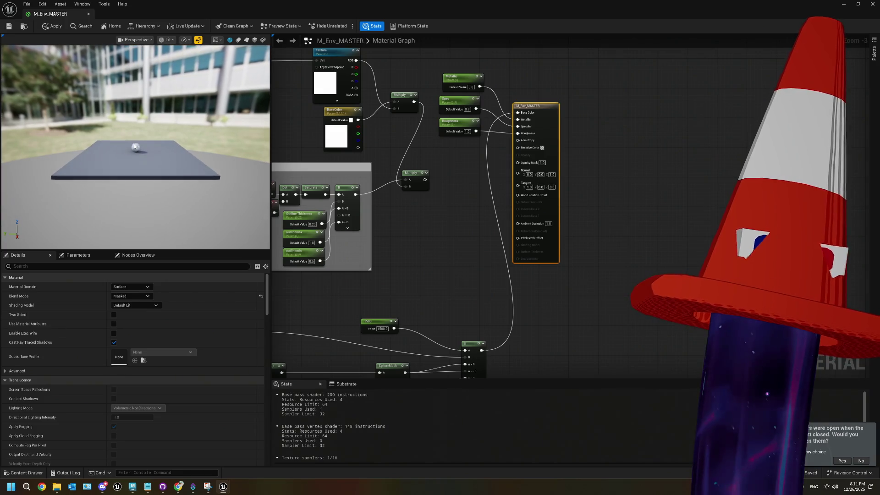
scroll(135, 149, up, 6)
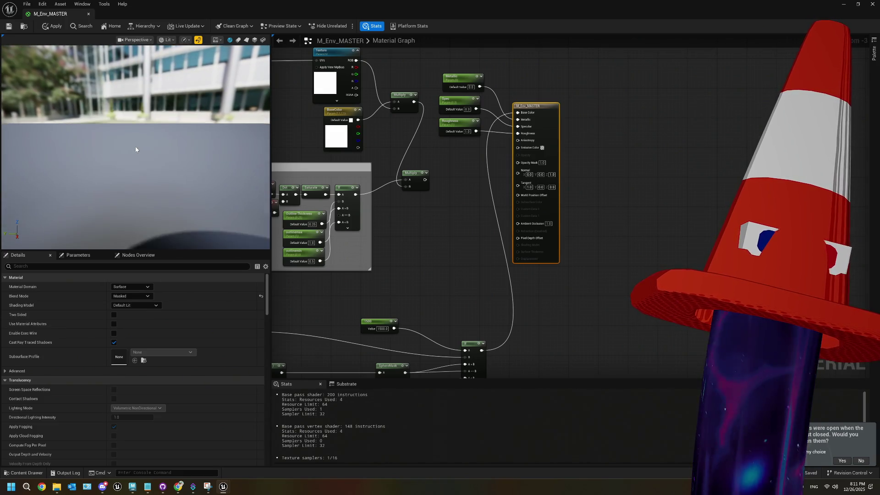
scroll(135, 149, down, 2)
drag(498, 207, 545, 93)
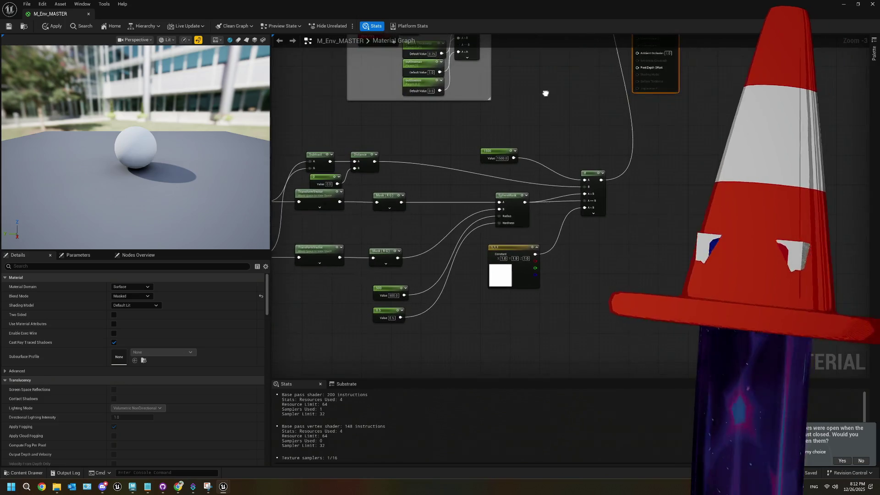
- Inspect the 500 and 0.5 constants and center the SphereMask and If nodes
drag(532, 237, 619, 214)
drag(488, 306, 466, 265)
click(425, 314)
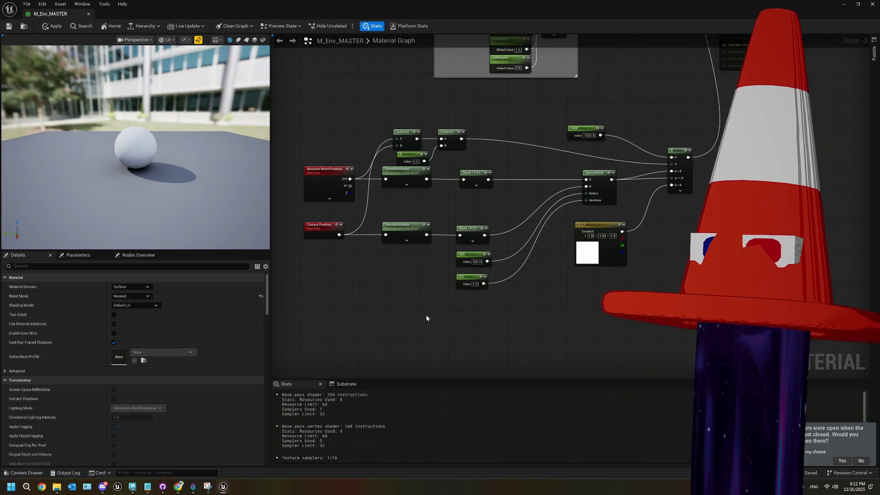
mouse_move(553, 306)
mouse_down()
mouse_move(407, 314)
mouse_move(407, 297)
mouse_up()
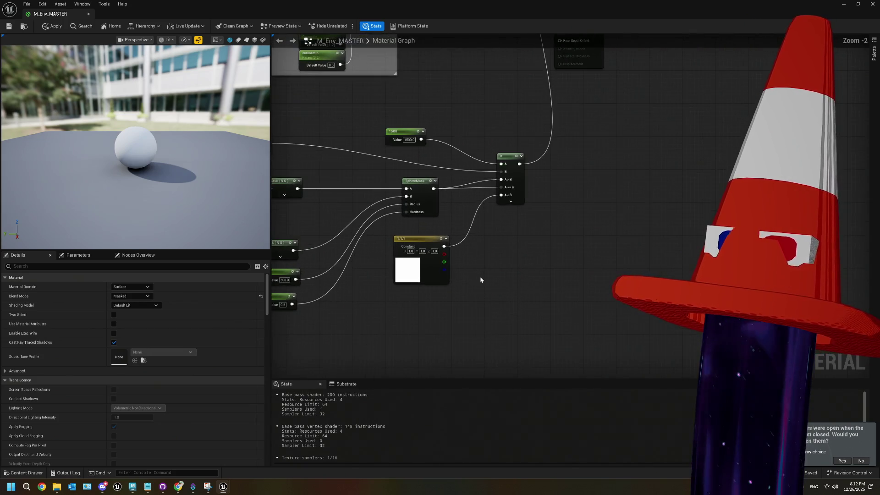
- Preview the material on a cylinder, select Absolute World Position, and bring up the tutorial
click(248, 40)
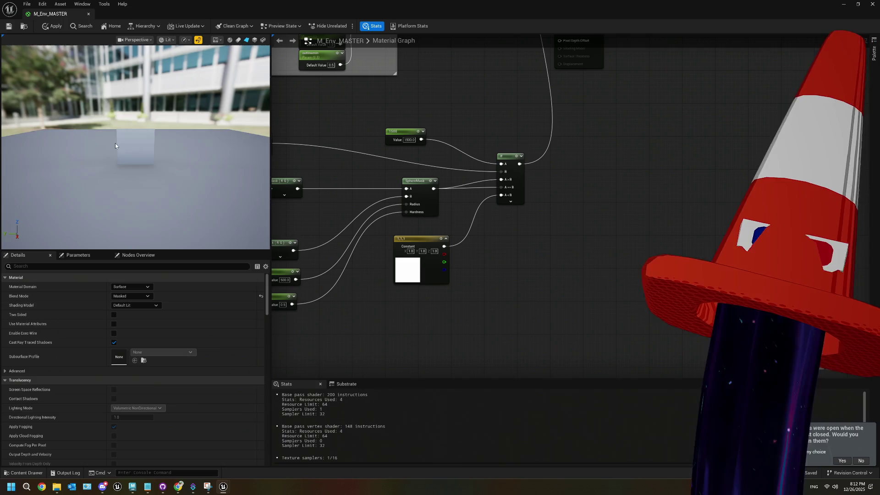
scroll(117, 135, down, 5)
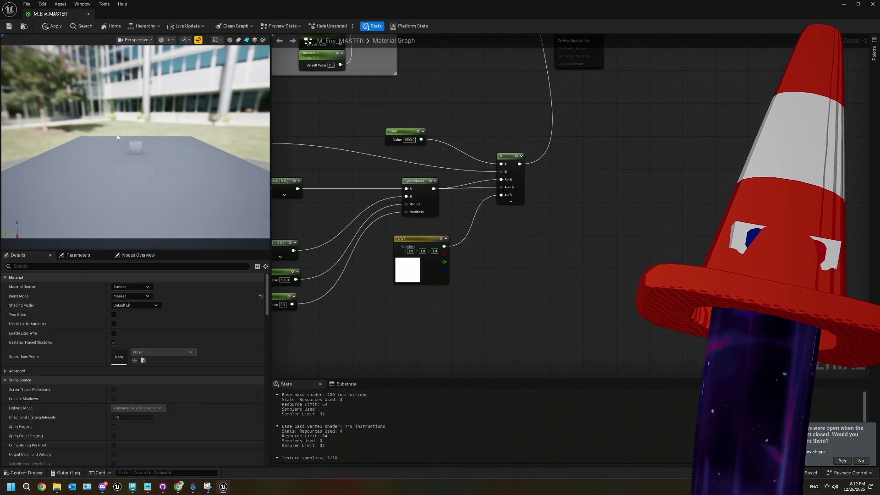
scroll(117, 135, up, 5)
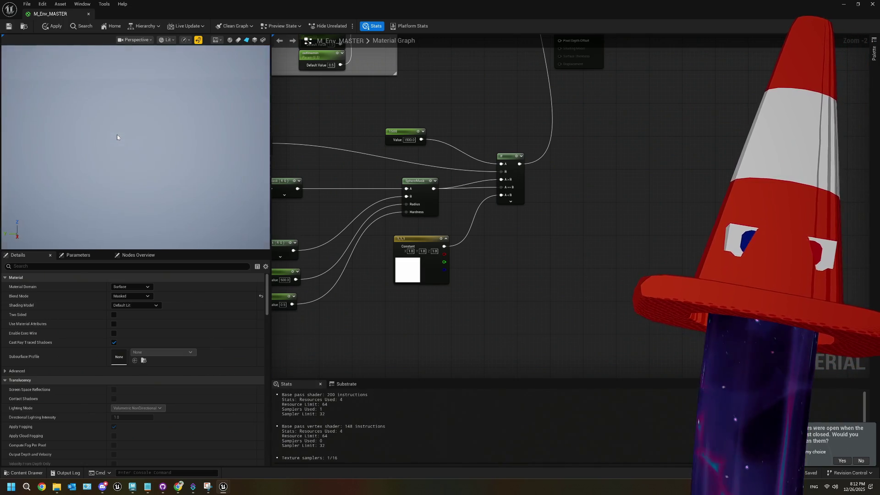
scroll(117, 134, down, 3)
mouse_move(357, 270)
mouse_down()
mouse_move(457, 275)
mouse_move(448, 259)
mouse_up()
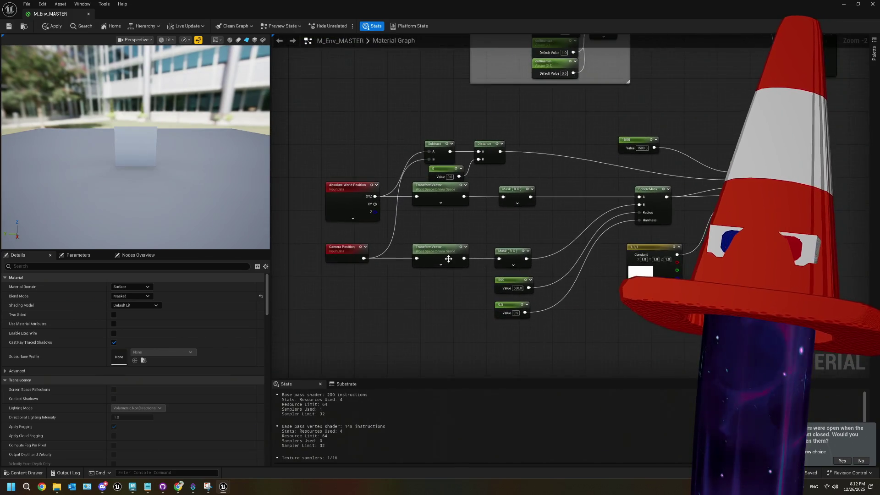
scroll(448, 259, up, 2)
click(330, 190)
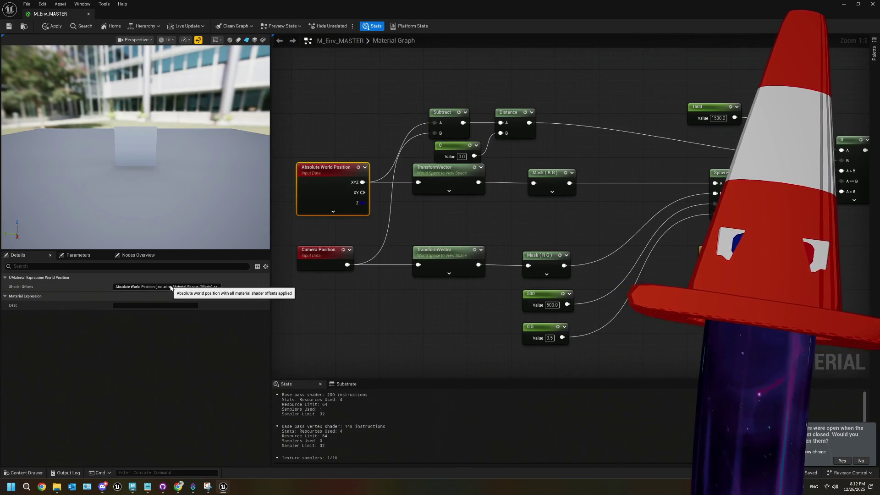
click(178, 487)
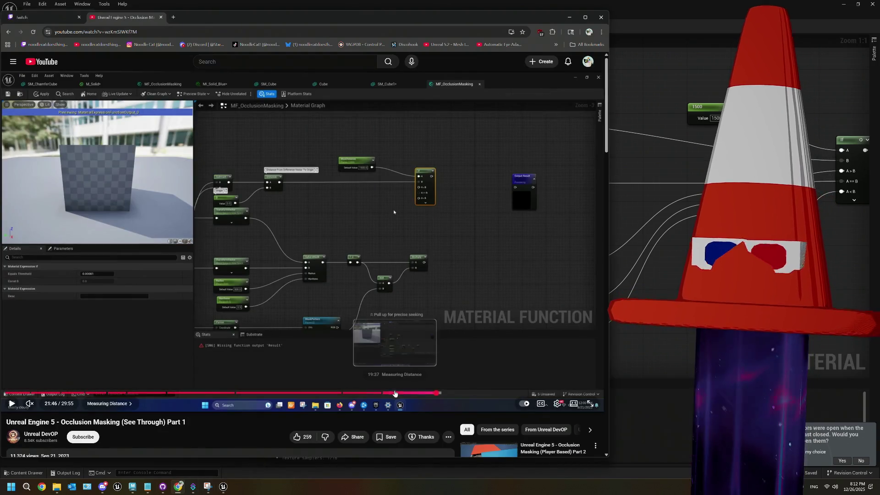
- Rewind the tutorial to the Transforms chapter around 6:02, then switch back to Unreal
click(389, 393)
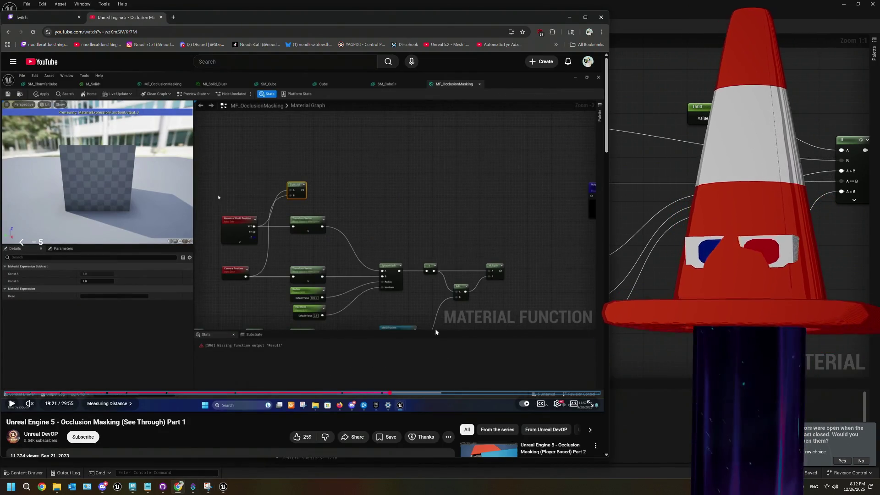
key(Left)
key(Left)
key(Left)
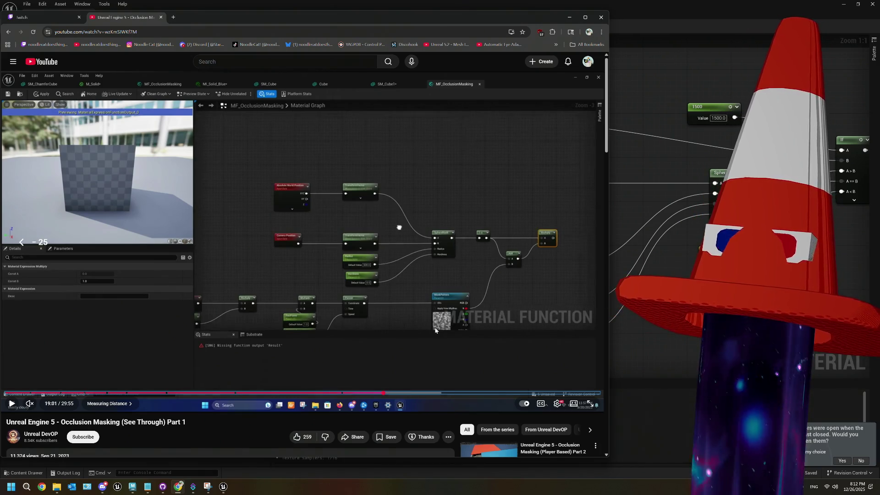
key(Left)
key(Left)
key(Left)
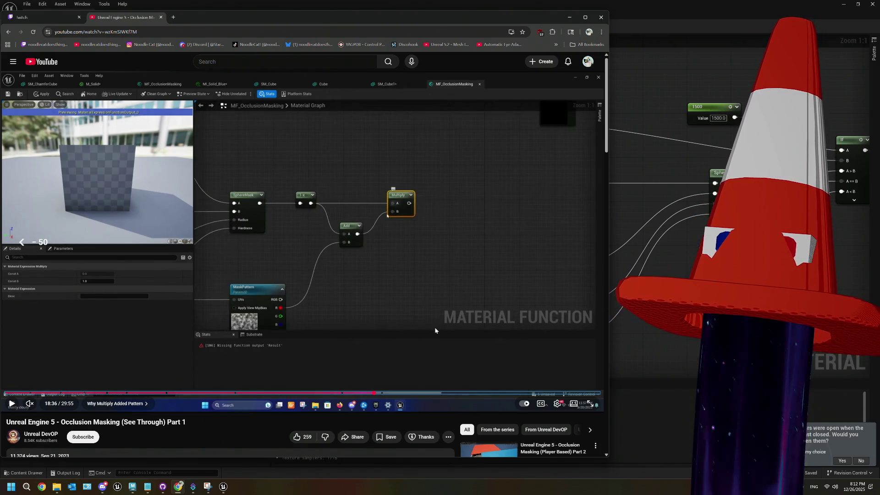
key(Left)
key(Left)
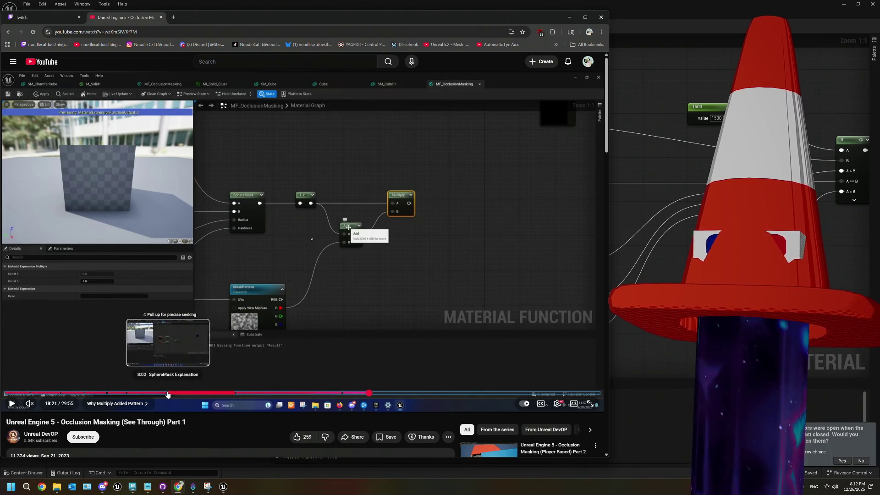
click(125, 393)
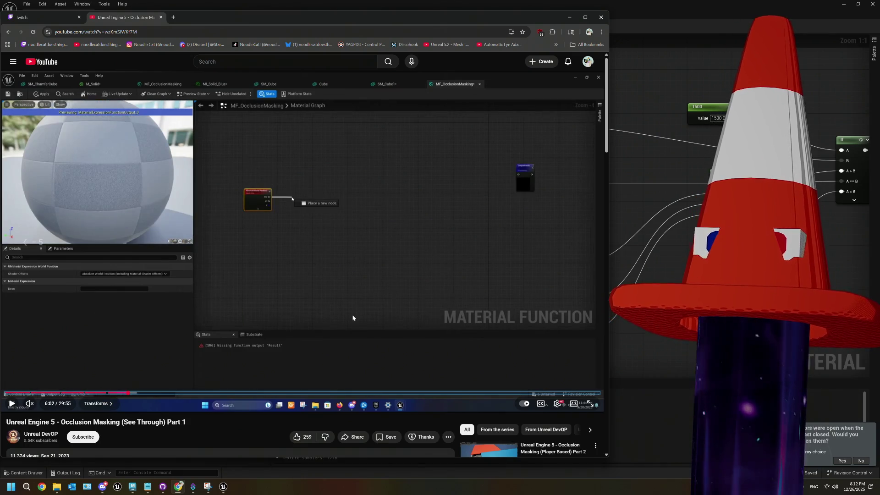
key(Left)
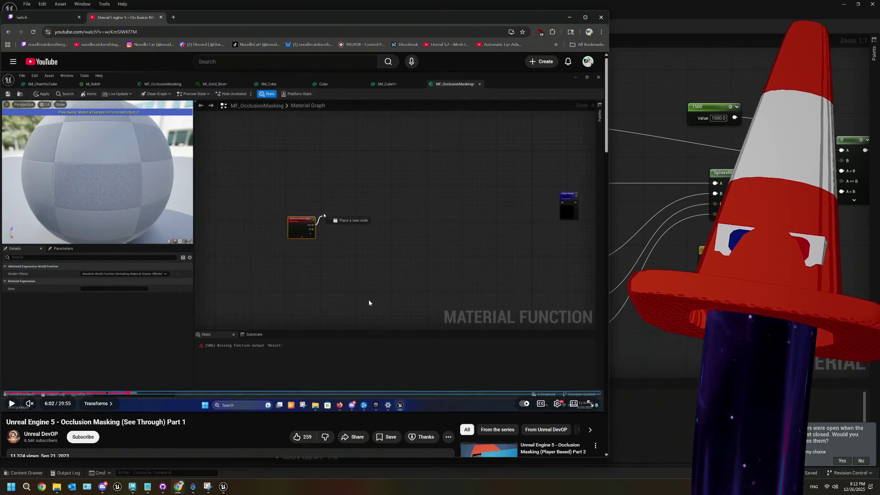
click(371, 300)
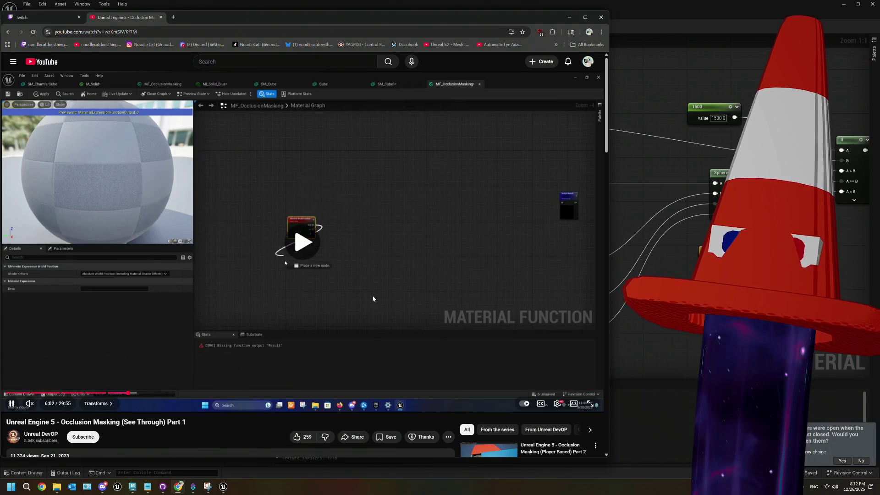
click(377, 296)
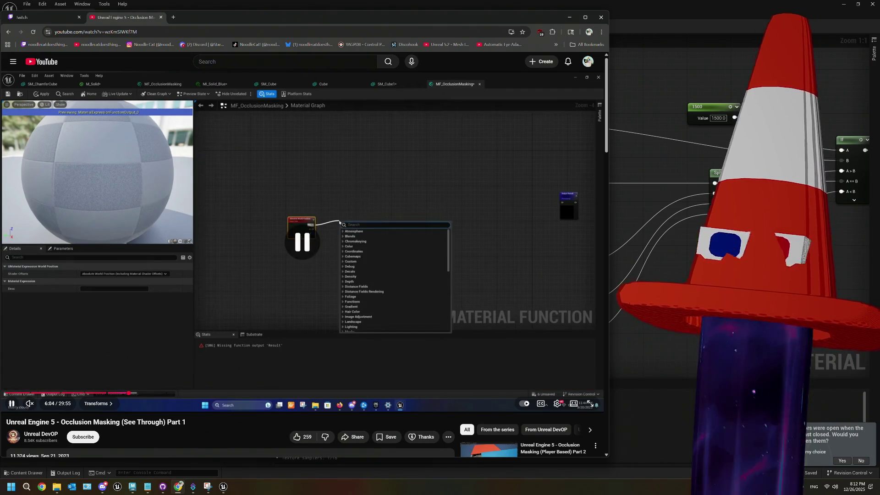
key(alt+Tab)
- Compare against the Absolute World Position node, then resume and skim the tutorial
click(342, 197)
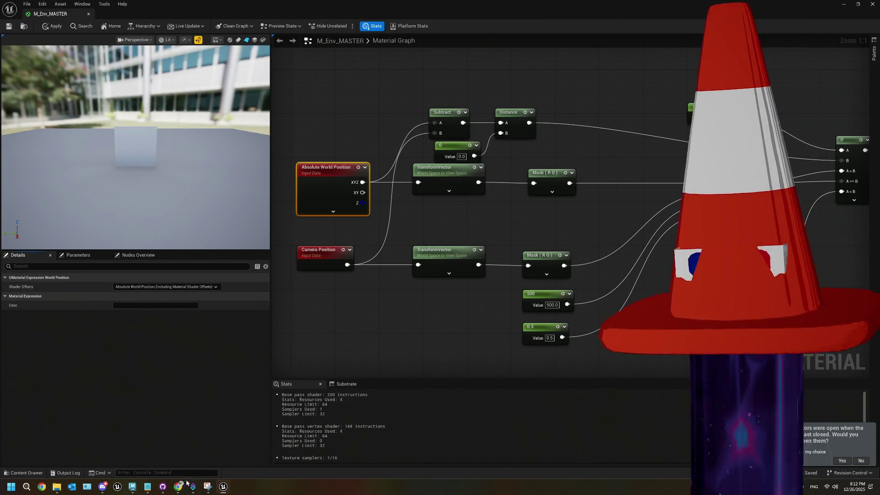
key(alt+Tab)
click(332, 315)
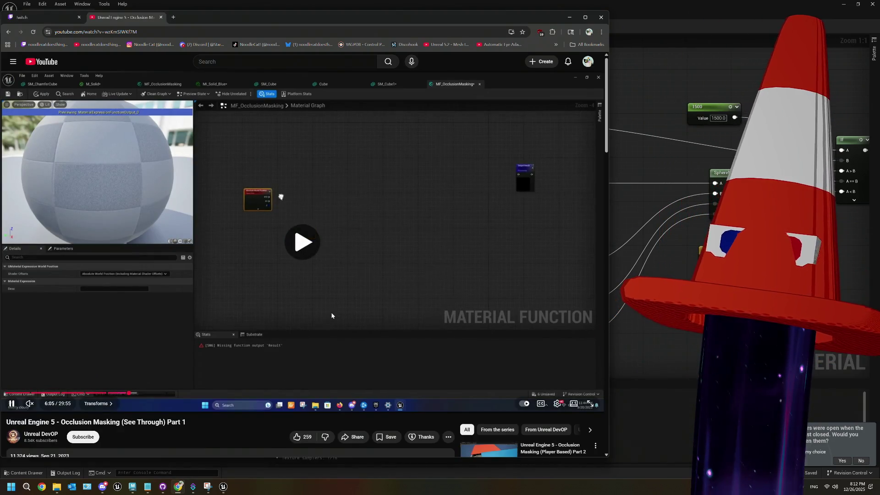
key(Right)
key(Right)
key(Right)
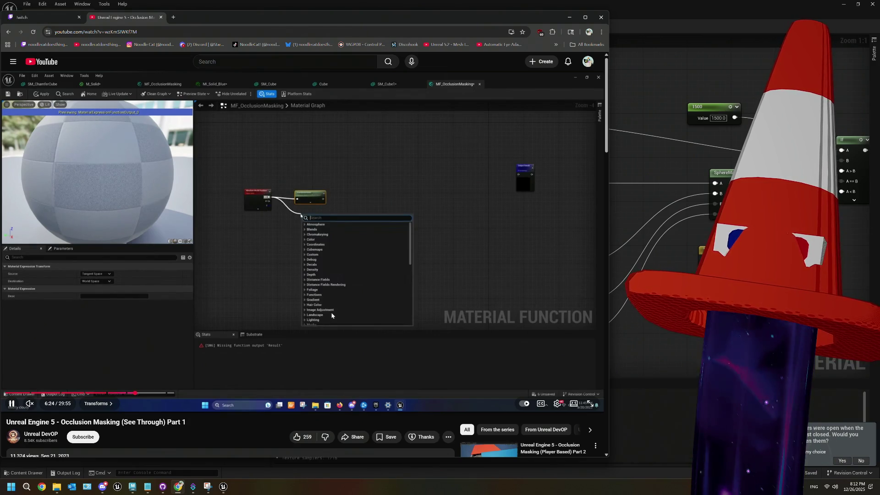
key(Right)
key(Right)
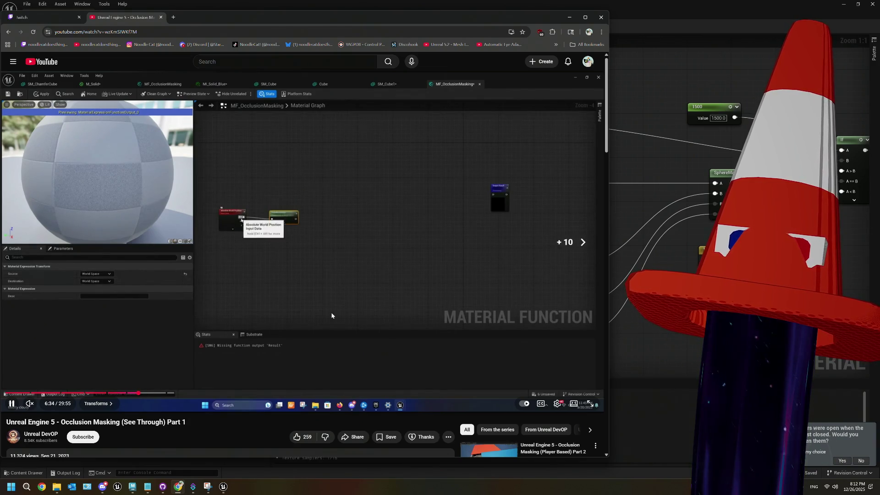
key(Left)
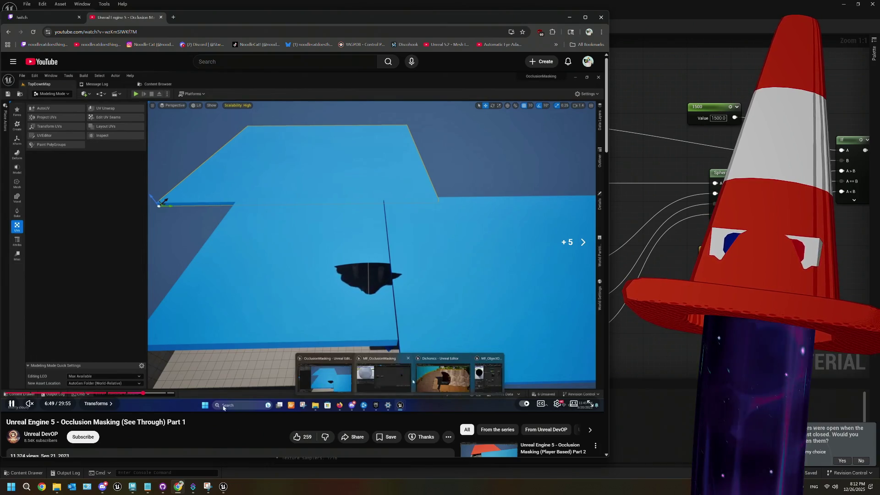
- Seek the tutorial to the Transform node at about 7:17, pause, and return to Unreal
drag(143, 393, 153, 396)
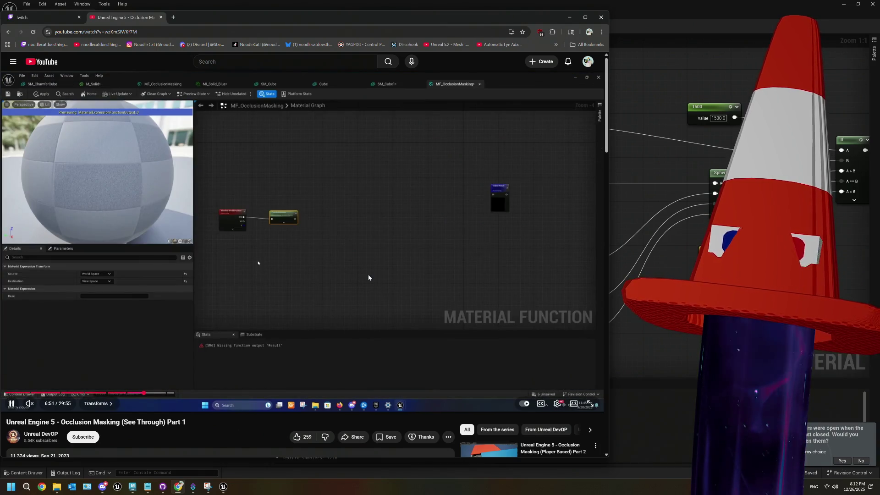
key(l)
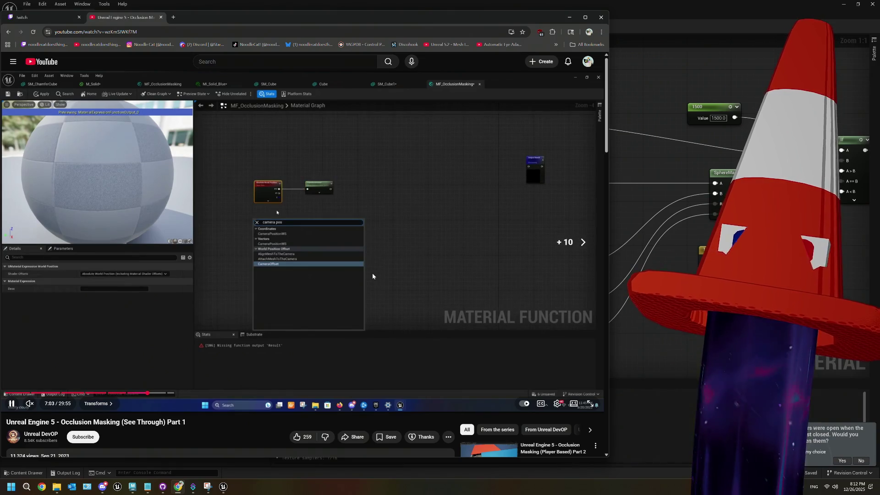
key(Left)
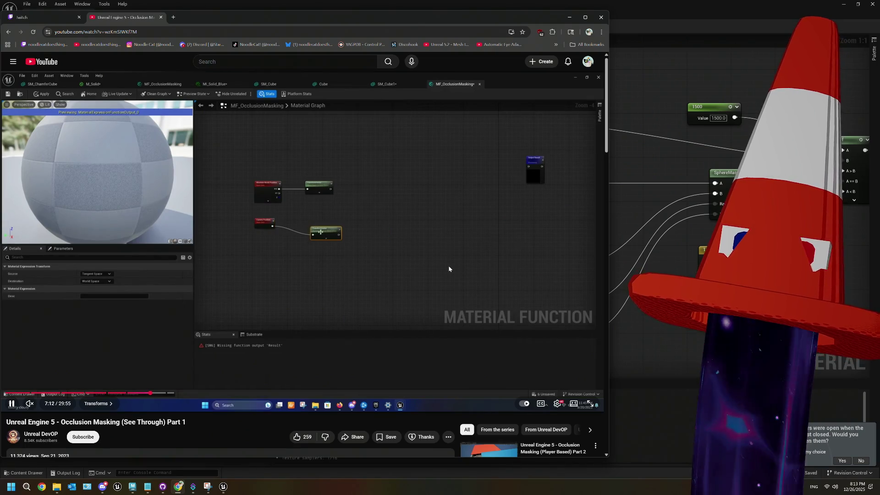
key(Right)
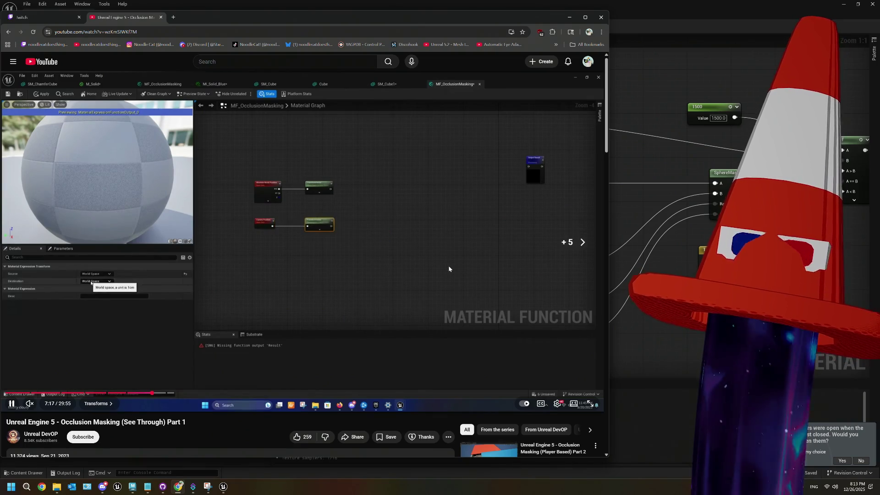
click(449, 269)
click(626, 347)
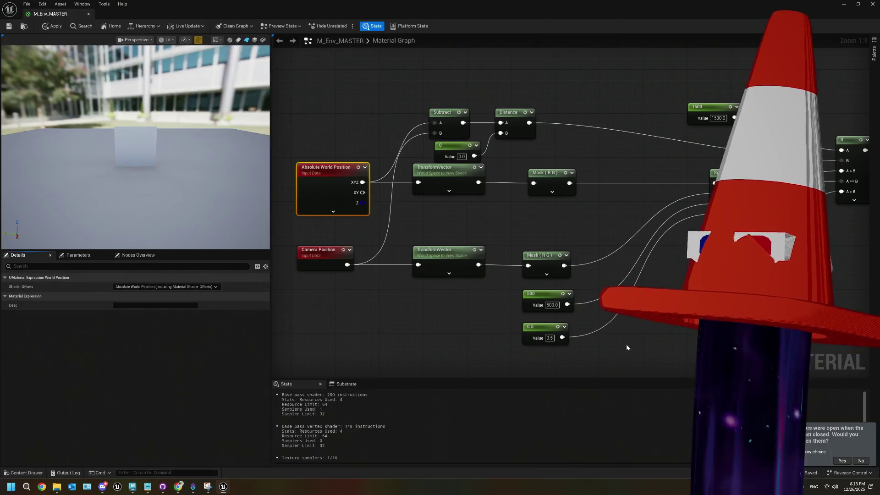
- Select the 500 and 0.5 constant nodes, then bring the YouTube tutorial forward at its intro
drag(626, 347, 514, 284)
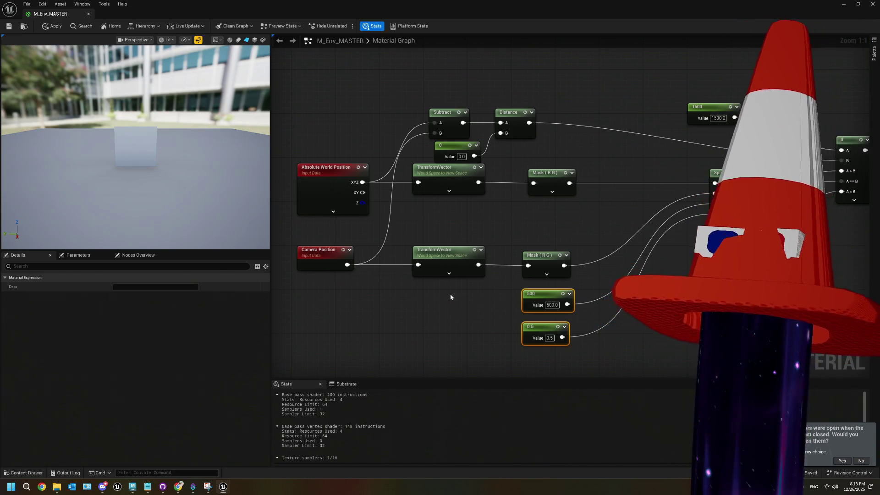
scroll(450, 297, down, 2)
click(179, 486)
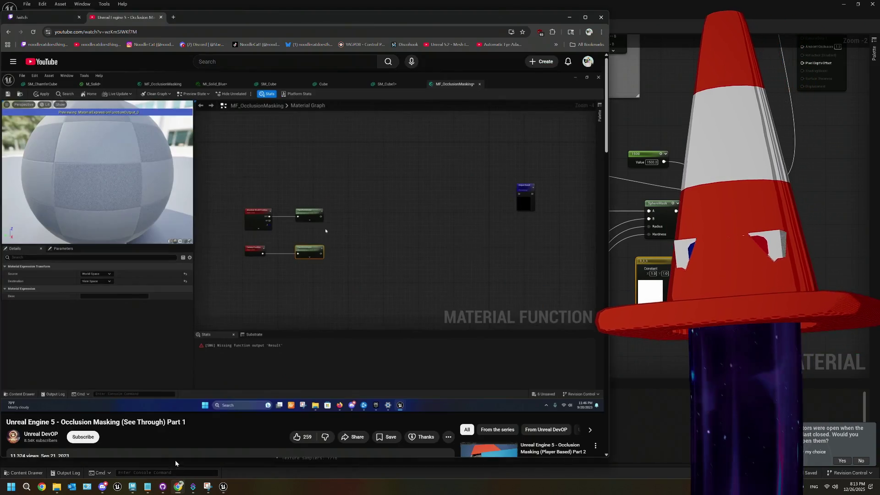
click(8, 392)
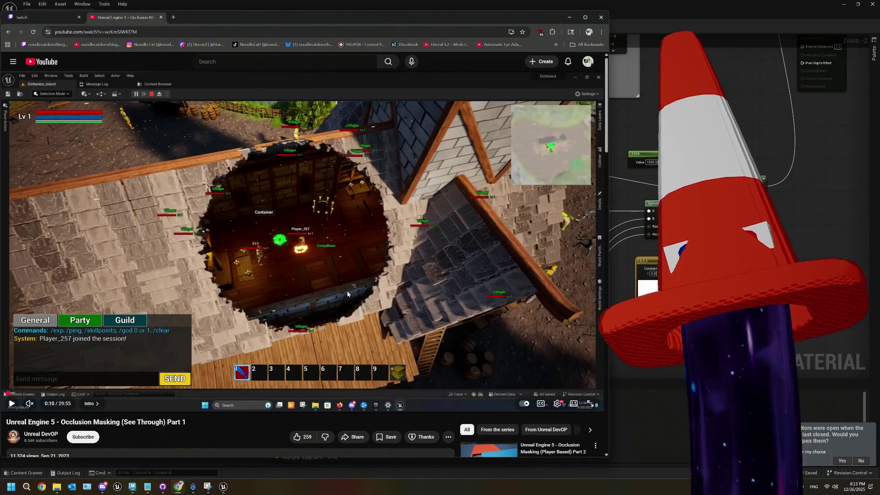
- Play the tutorial intro, rewind it five seconds, and pause it
click(226, 289)
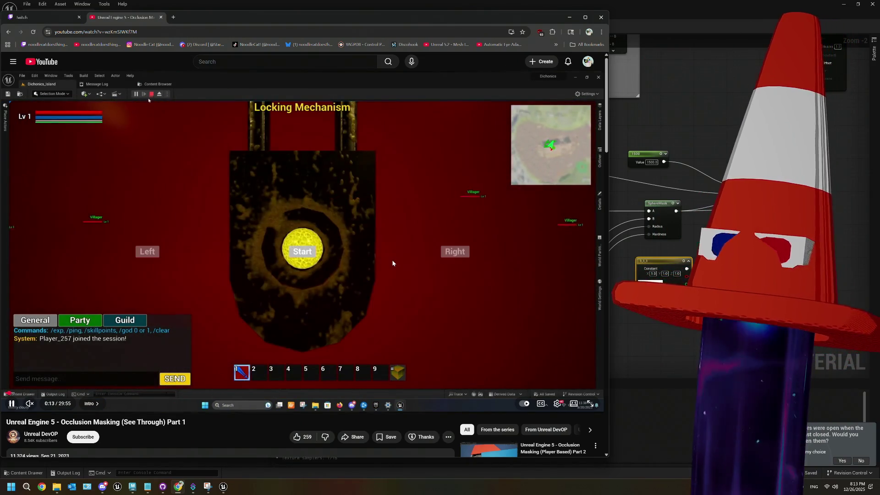
key(Left)
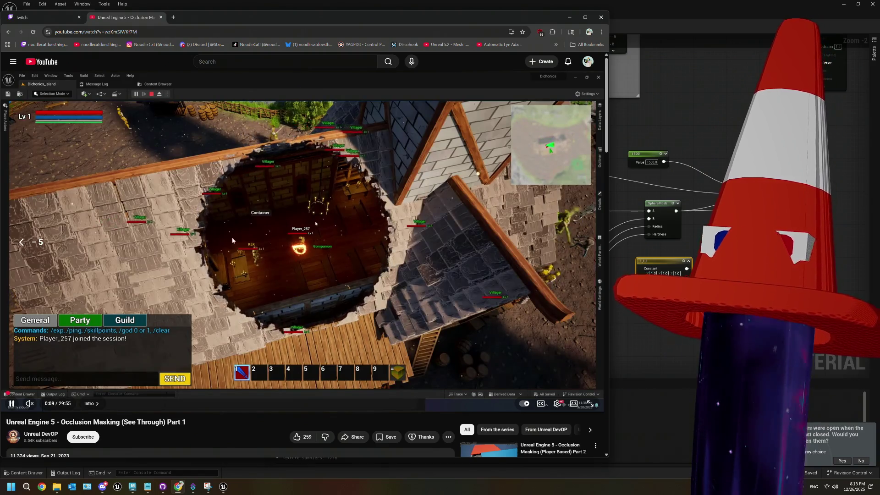
click(409, 239)
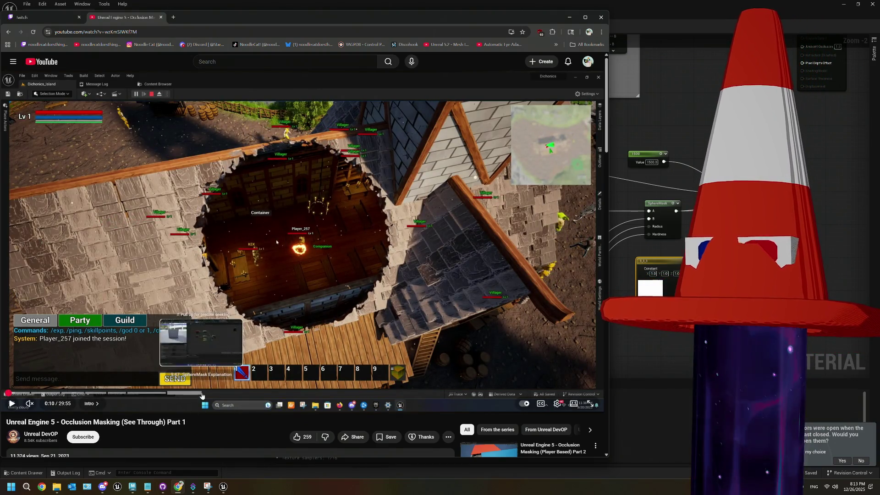
- Jump the tutorial to 6:17 in Transforms and skip ahead to the TransformVector graph
click(132, 393)
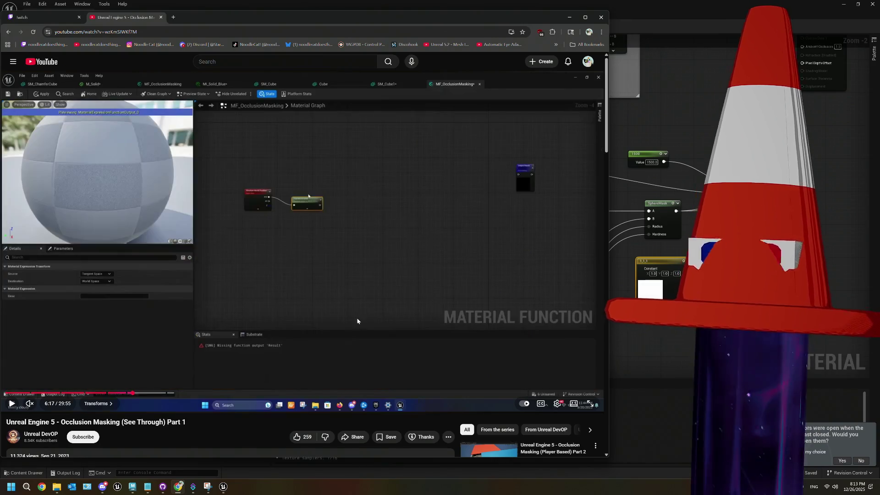
click(368, 317)
key(Right)
key(Right)
key(Right)
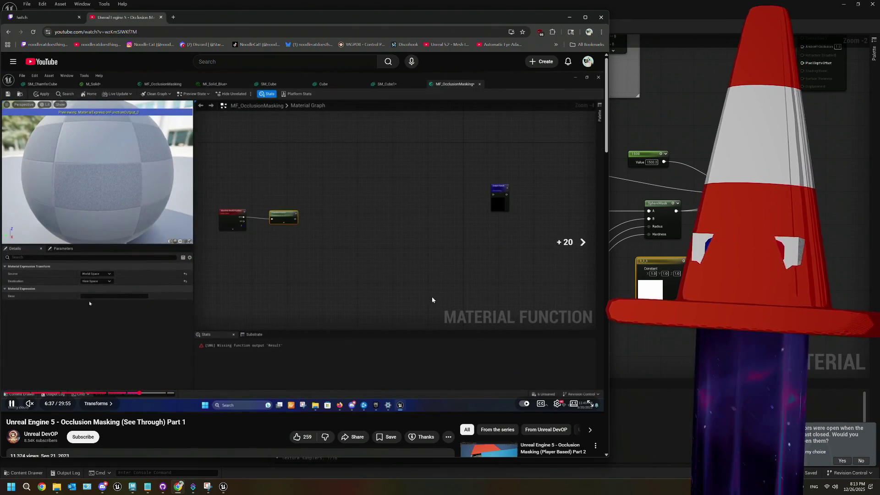
key(Right)
key(Right)
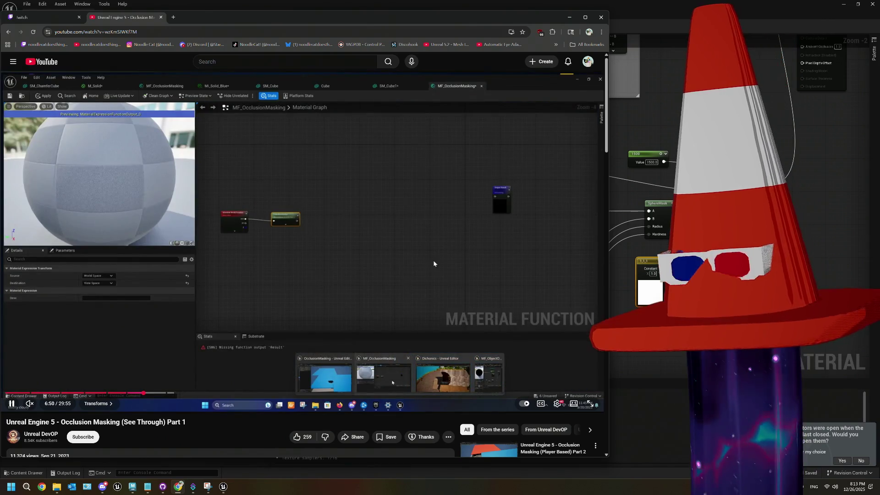
click(434, 264)
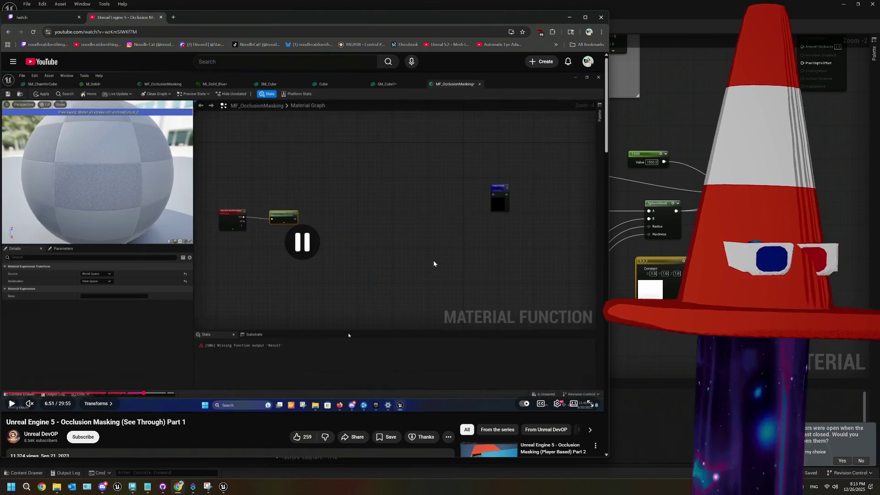
click(434, 264)
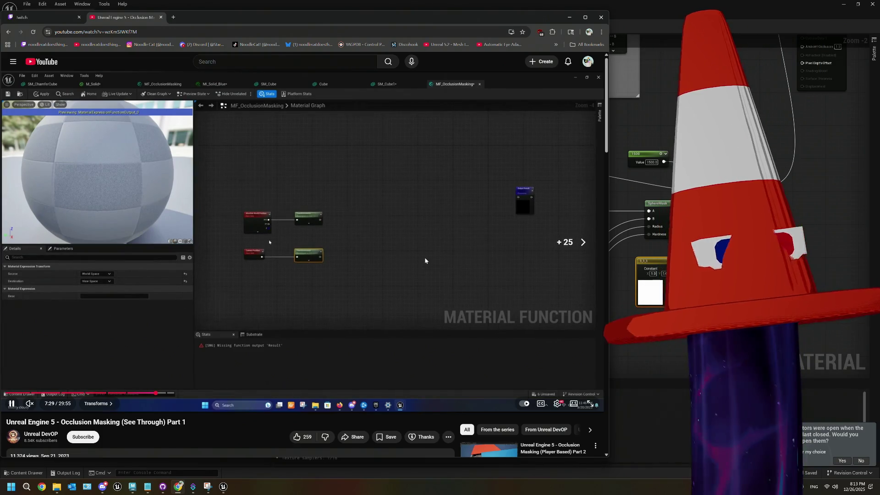
- Skip the tutorial ahead to the SphereMask explanation, pausing briefly there
key(Right)
key(Right)
key(Right)
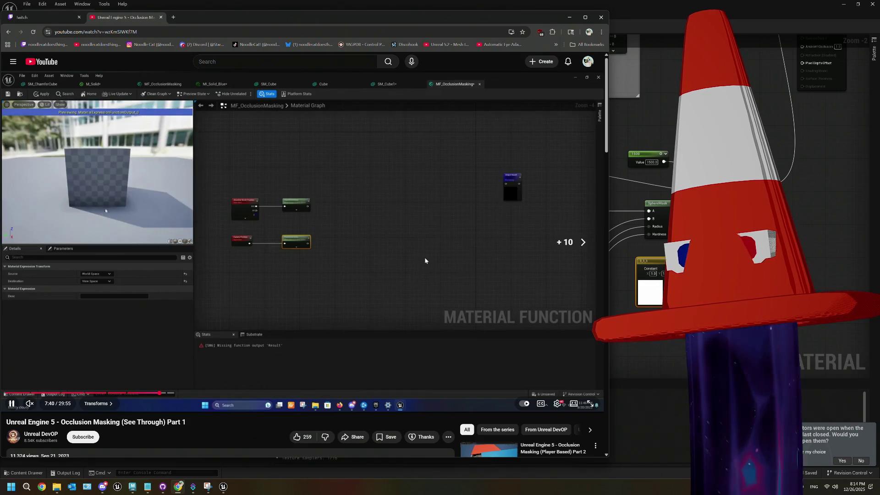
key(Right)
key(Right)
key(Right)
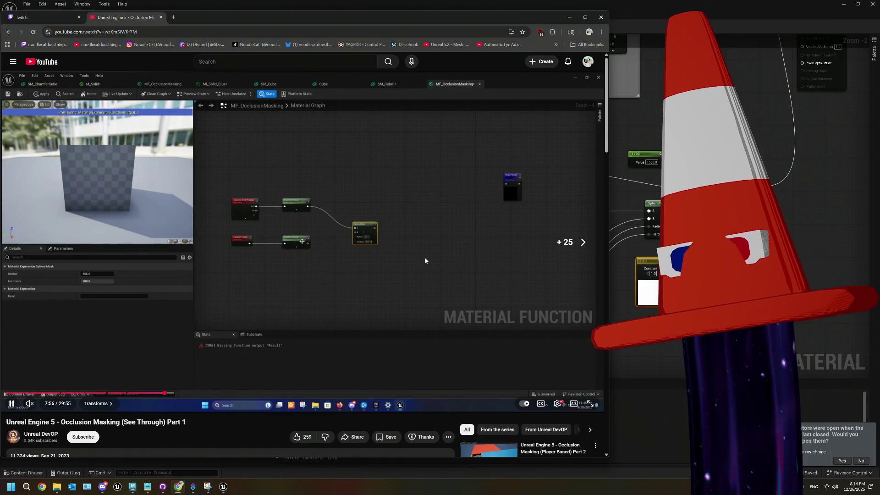
key(Right)
key(space)
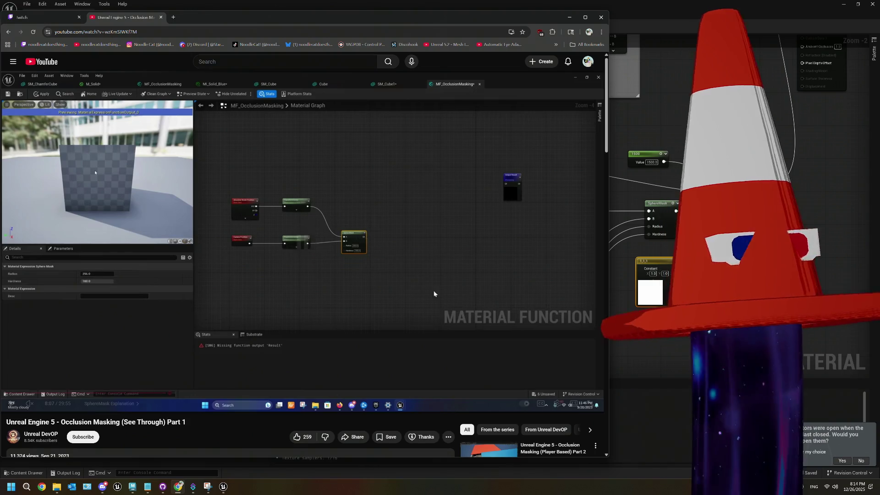
key(space)
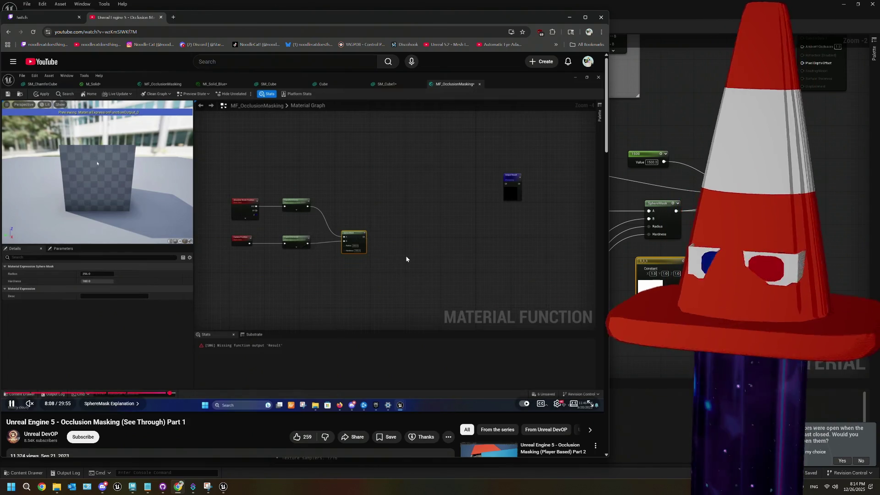
- Pause the tutorial at 9:13 and return to the M_Env_MASTER graph with SphereMask in view
key(Right)
key(Right)
key(Right)
key(Right)
key(Right)
key(Right)
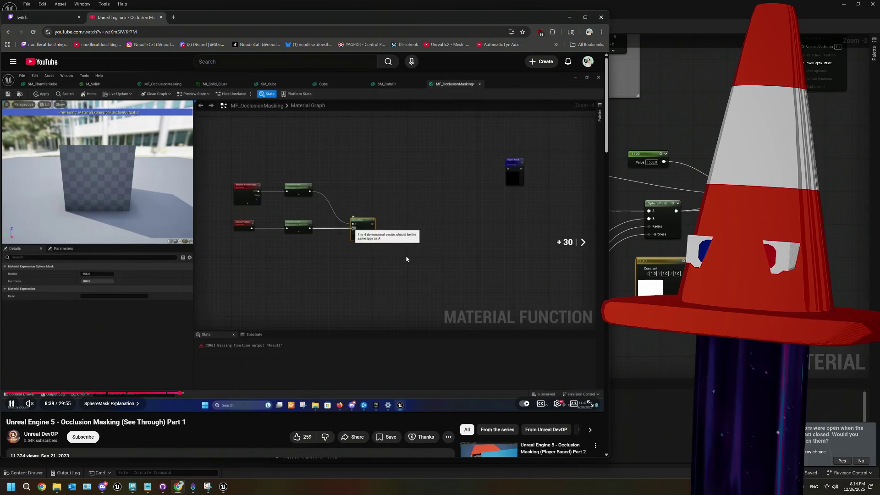
key(Right)
key(Right)
key(Right)
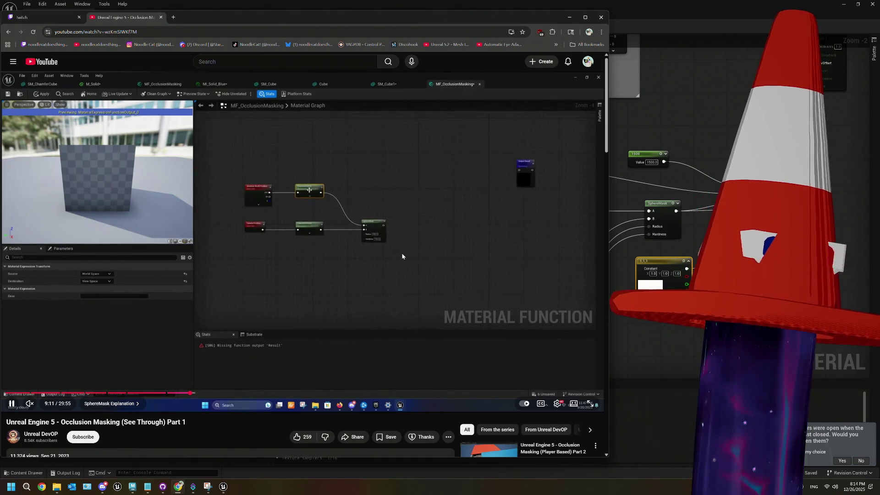
key(k)
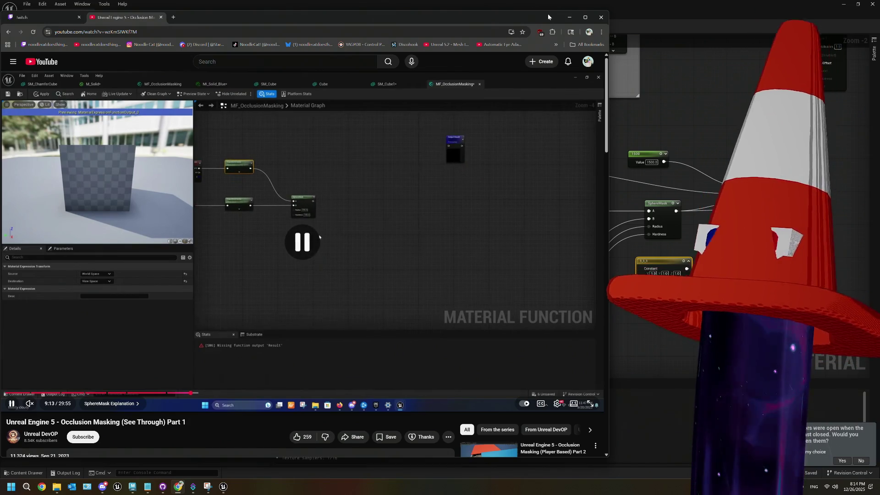
key(alt+Tab)
mouse_move(554, 309)
mouse_down()
mouse_move(547, 321)
mouse_move(511, 306)
mouse_up()
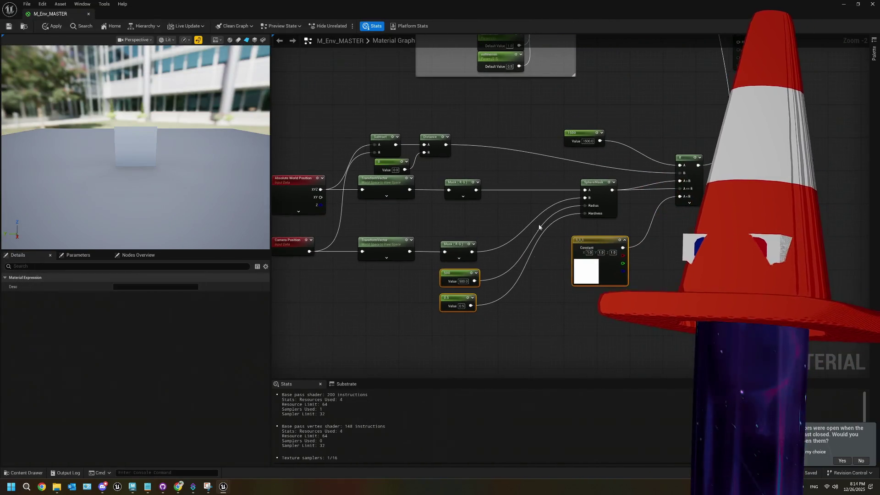
- Preview the SphereMask node's output as a white plane, then pan the graph to the If node
key(space)
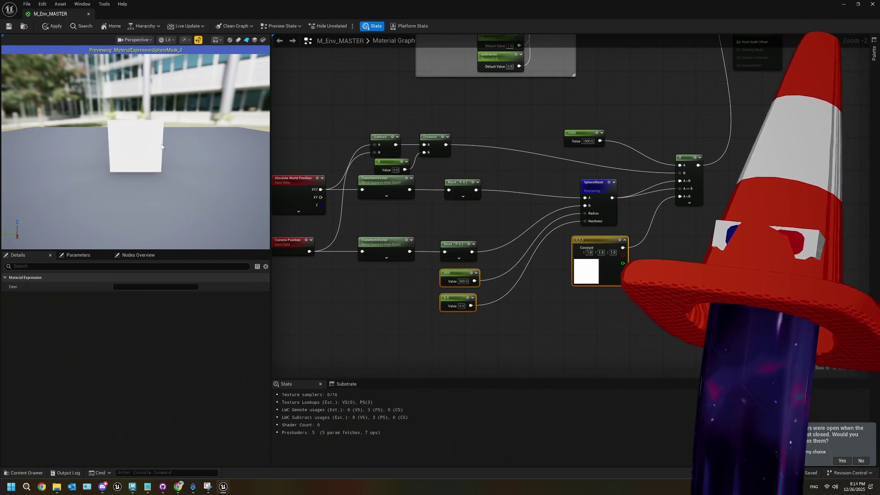
scroll(161, 142, down, 1)
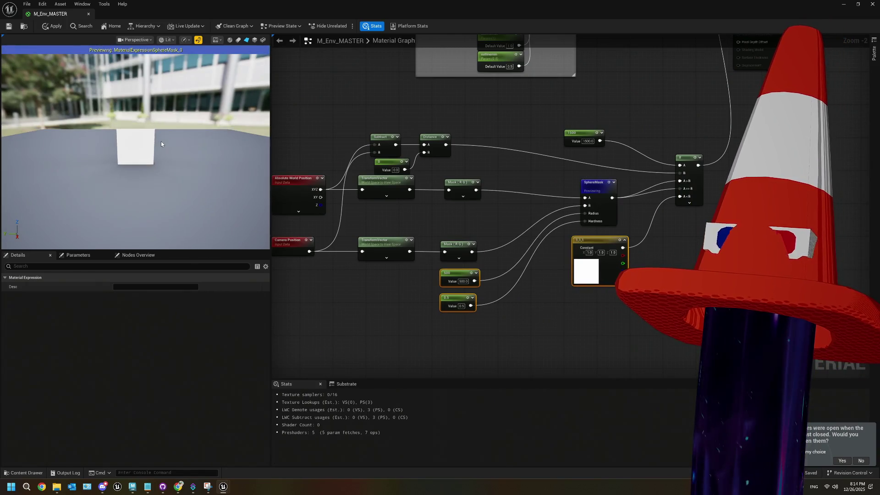
scroll(161, 143, down, 3)
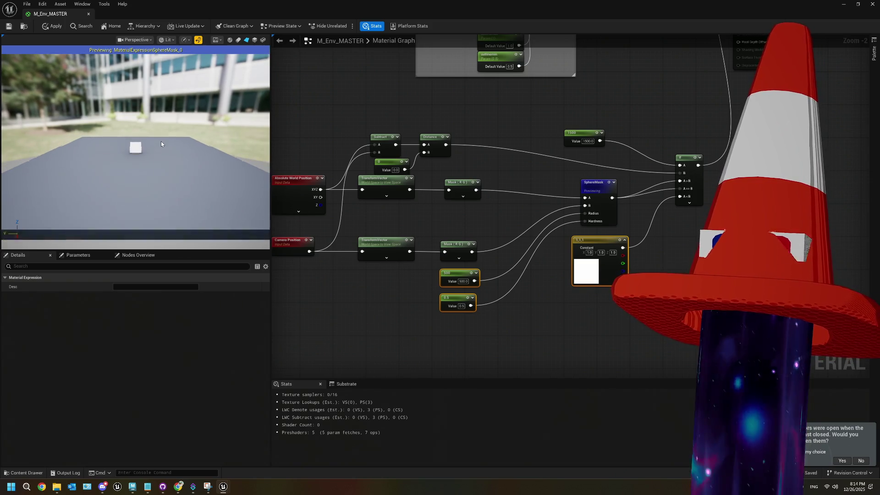
scroll(160, 144, down, 2)
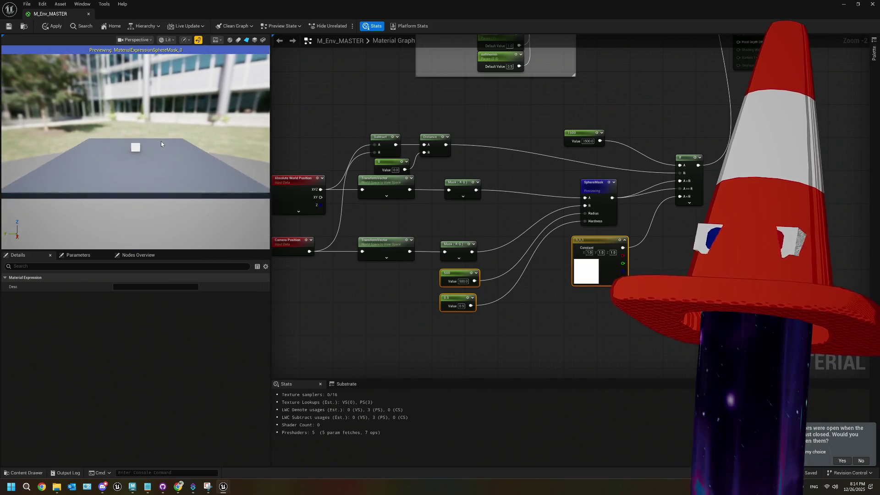
scroll(161, 144, up, 5)
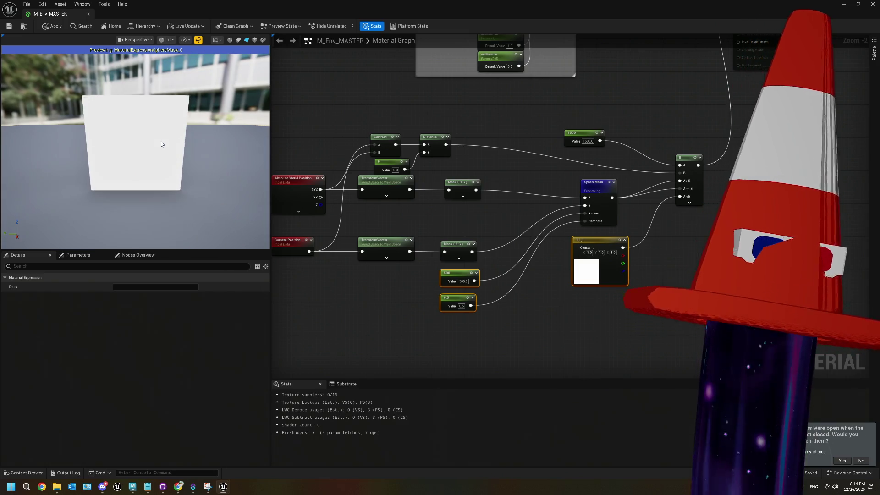
scroll(160, 143, up, 1)
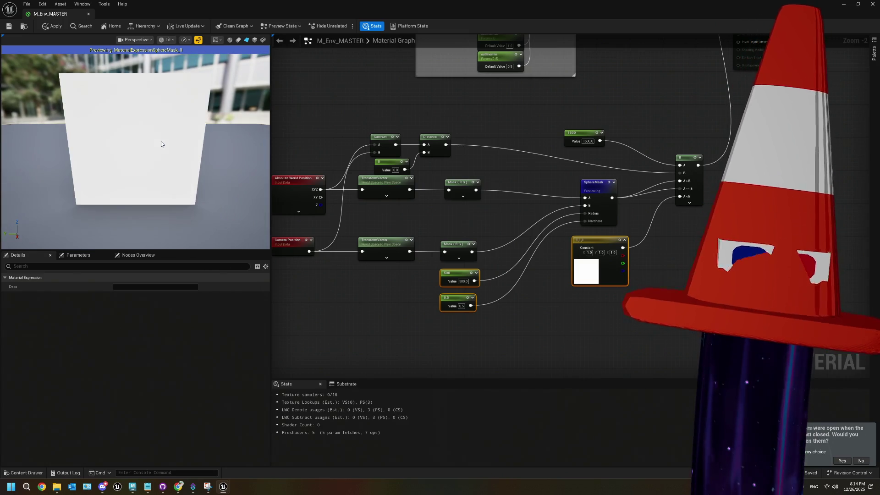
mouse_move(660, 251)
mouse_down()
mouse_move(669, 241)
mouse_move(654, 275)
mouse_up()
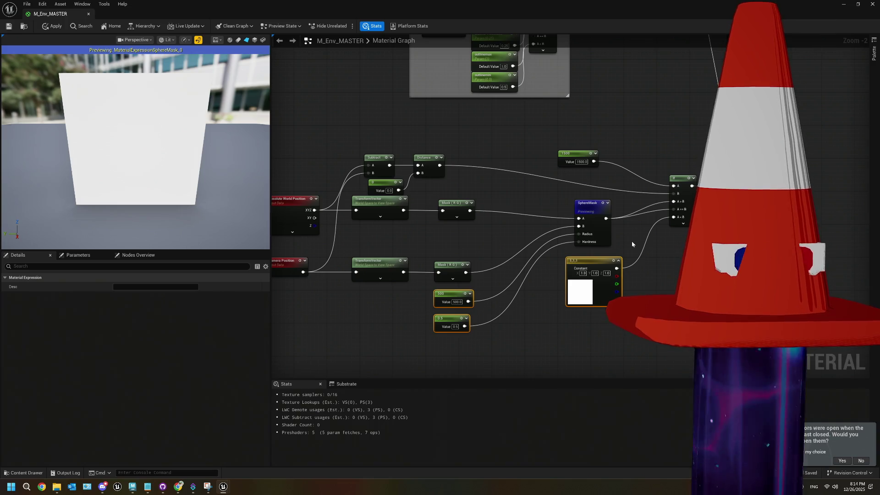
scroll(631, 243, down, 5)
scroll(631, 243, up, 5)
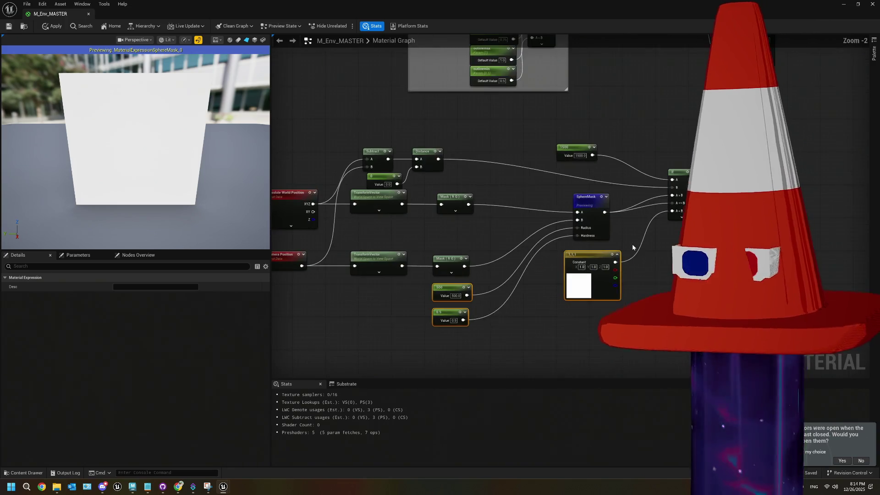
drag(642, 262, 567, 264)
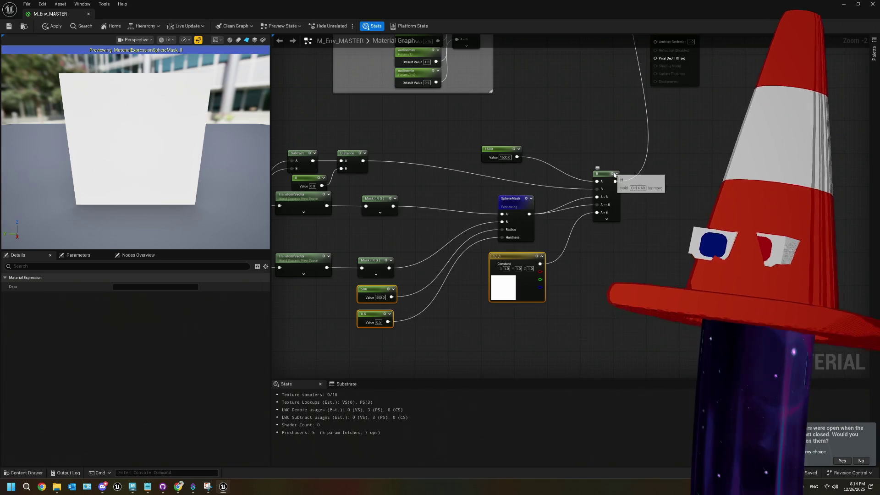
- Pull the preview camera back above the plane to inspect the If node's white output
drag(157, 221, 147, 166)
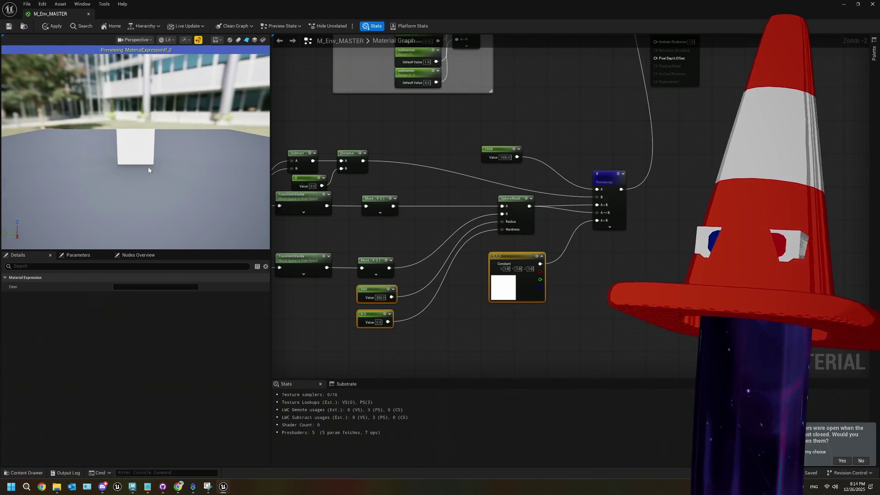
scroll(148, 170, down, 8)
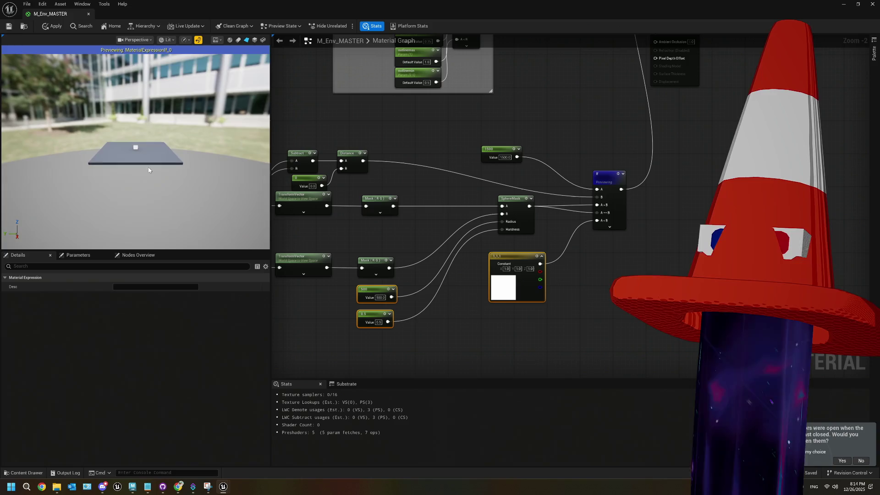
scroll(148, 170, up, 5)
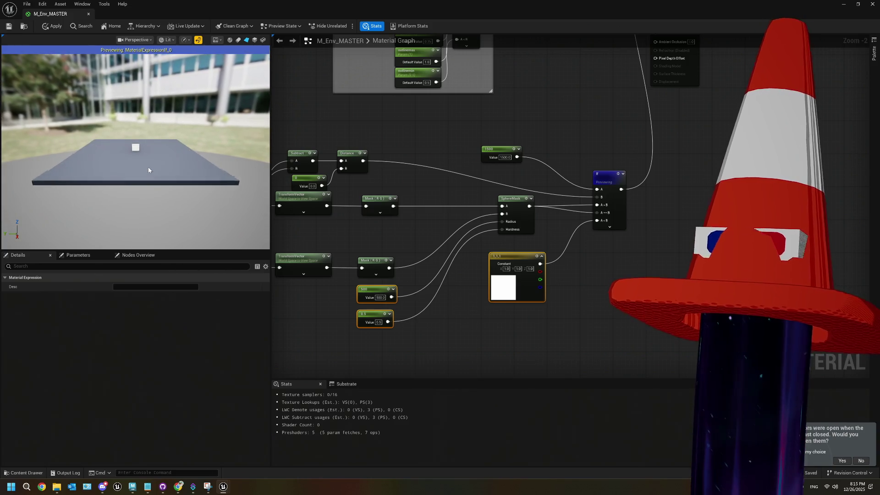
scroll(148, 170, up, 5)
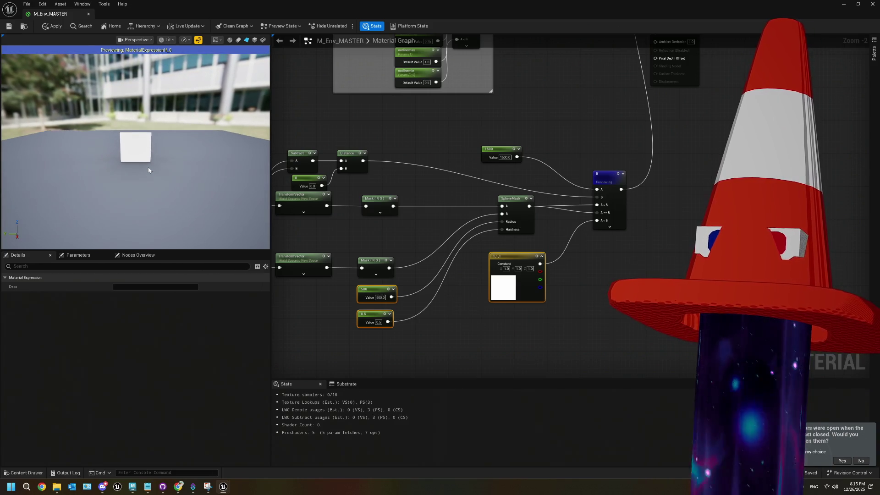
scroll(148, 170, up, 2)
drag(422, 307, 479, 290)
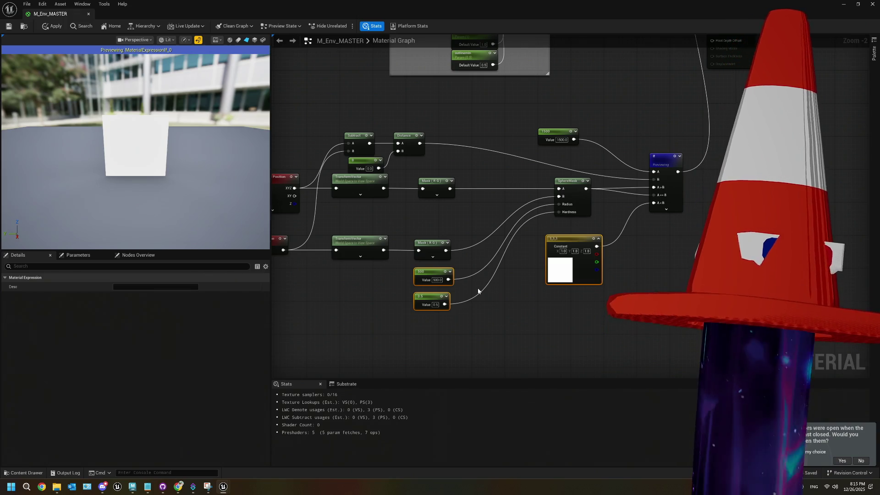
scroll(475, 281, down, 1)
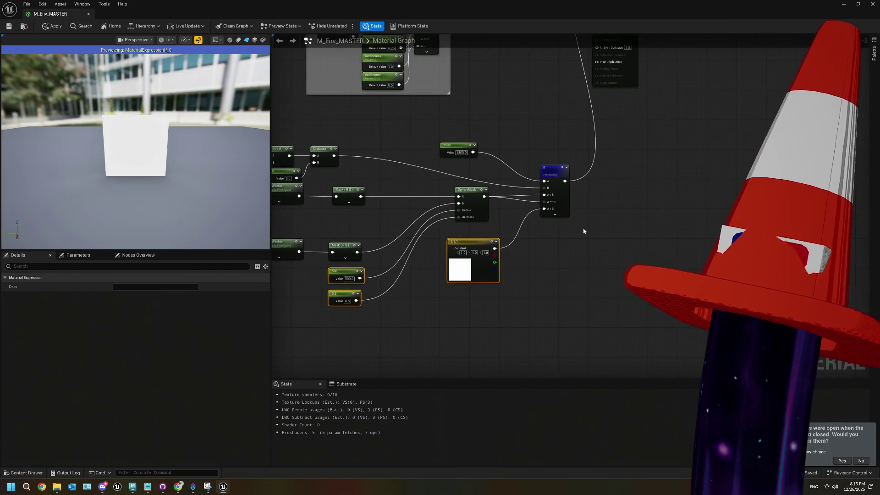
scroll(549, 204, up, 3)
- Move the Absolute World Position node up level with the Subtract node
mouse_move(412, 112)
mouse_down()
mouse_move(426, 145)
mouse_move(410, 115)
mouse_up()
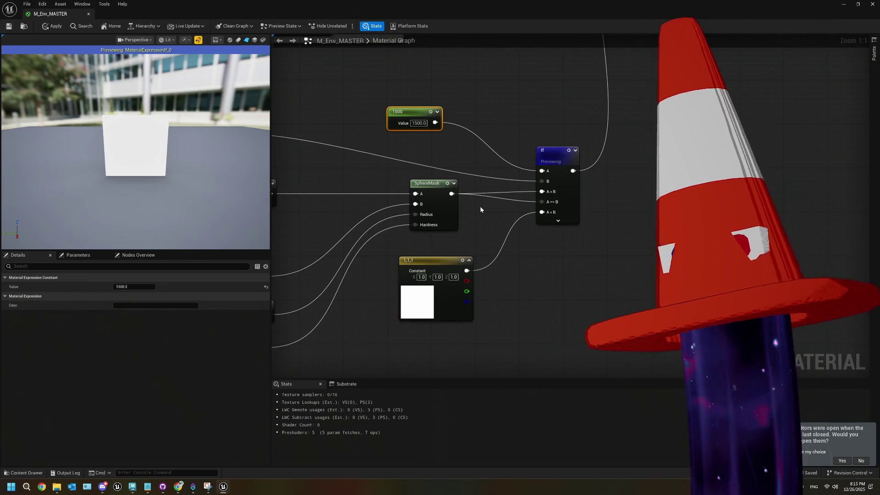
drag(465, 163, 468, 183)
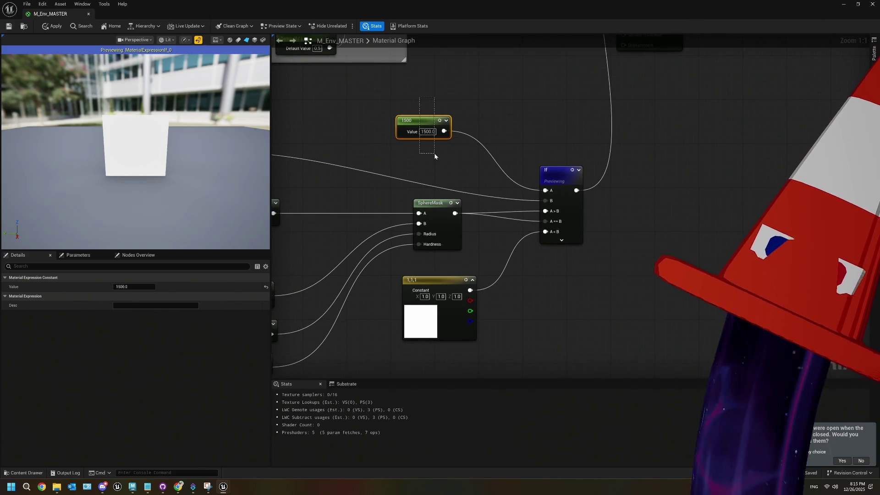
drag(452, 179, 688, 133)
mouse_move(349, 177)
mouse_down()
mouse_move(337, 87)
mouse_move(312, 201)
mouse_move(312, 131)
mouse_up()
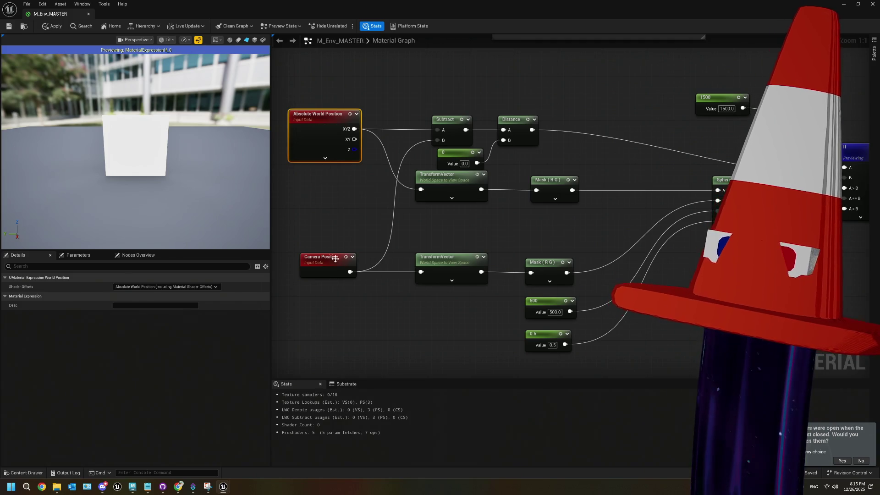
- Nudge the 0 constant feeding Subtract slightly left, then return to the YouTube tutorial
click(445, 120)
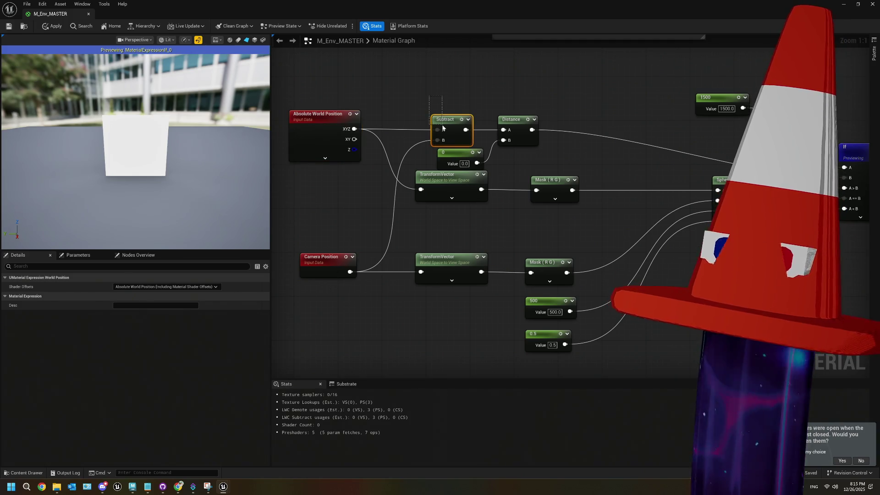
drag(559, 155, 508, 150)
drag(410, 148, 399, 149)
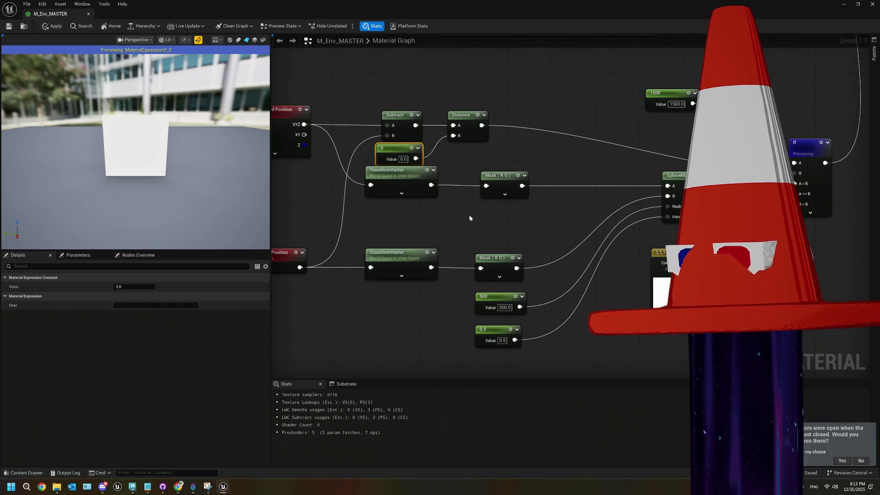
click(177, 486)
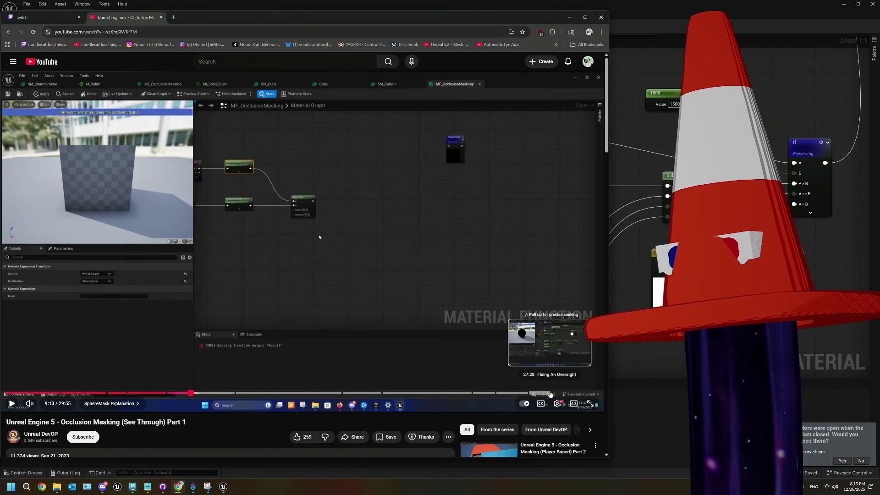
- Play the Fixing An Oversight chapter from 27:28 in short bursts, pausing near 27:38
click(550, 393)
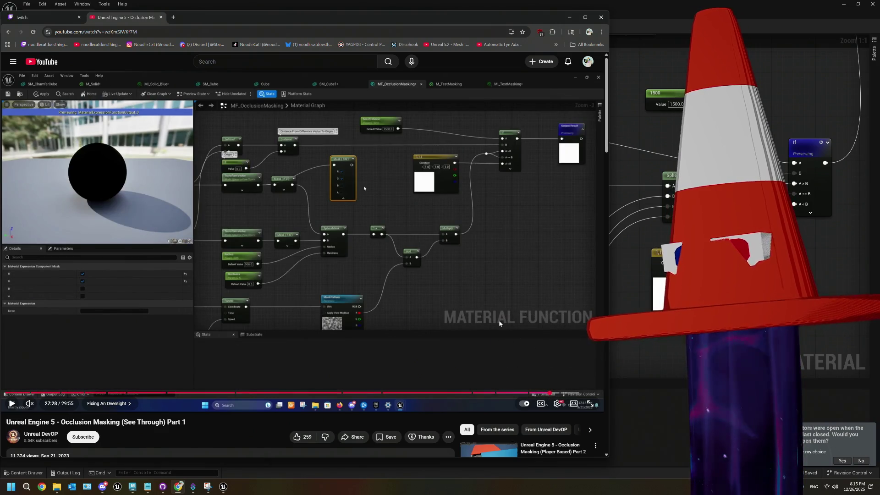
click(498, 323)
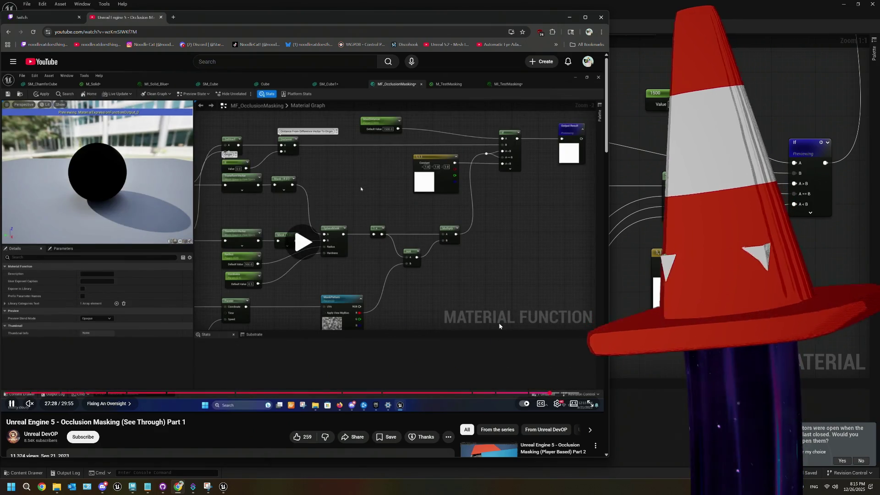
click(479, 301)
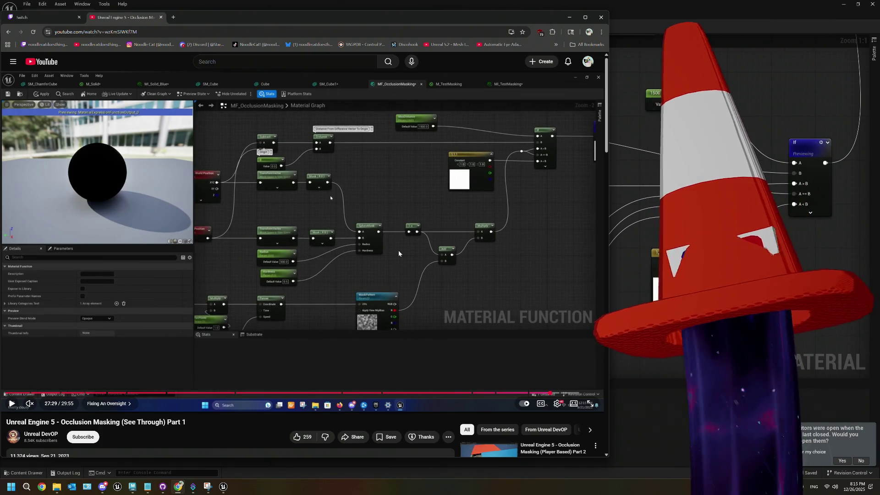
click(398, 250)
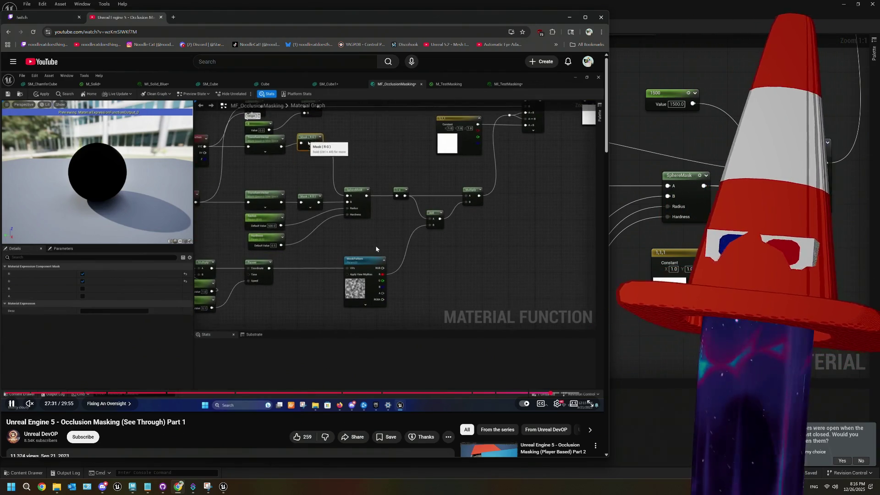
click(375, 246)
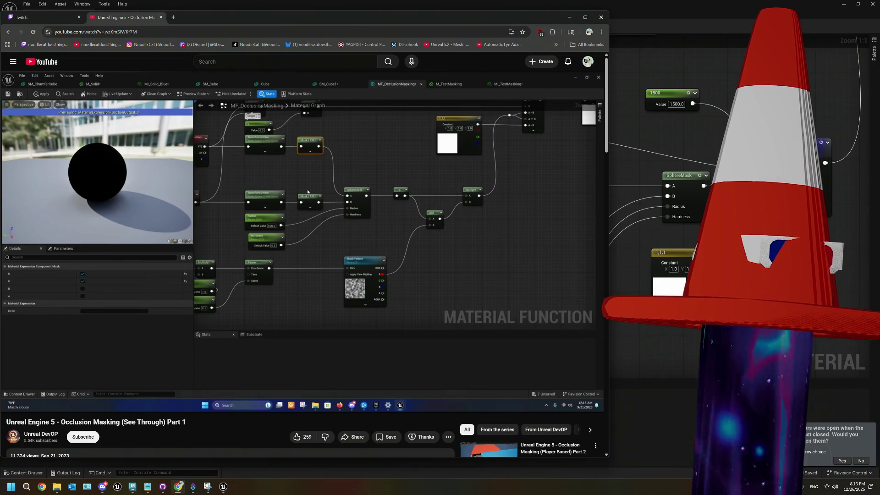
click(375, 246)
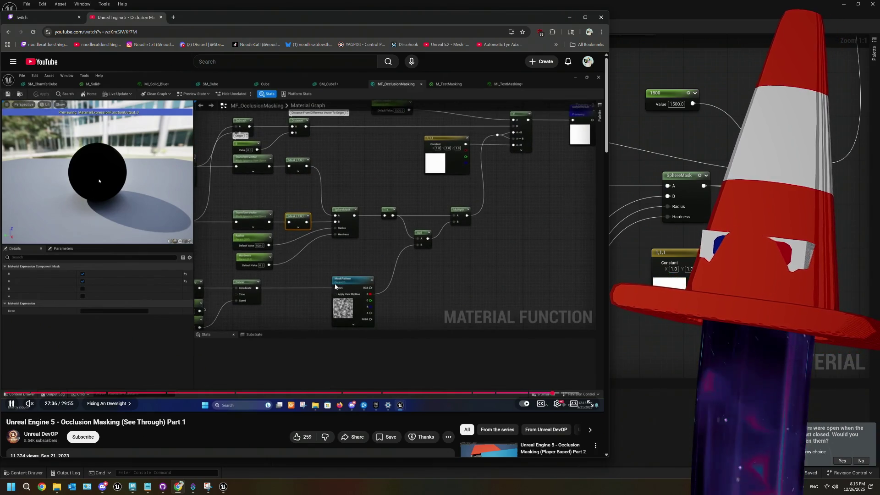
click(294, 308)
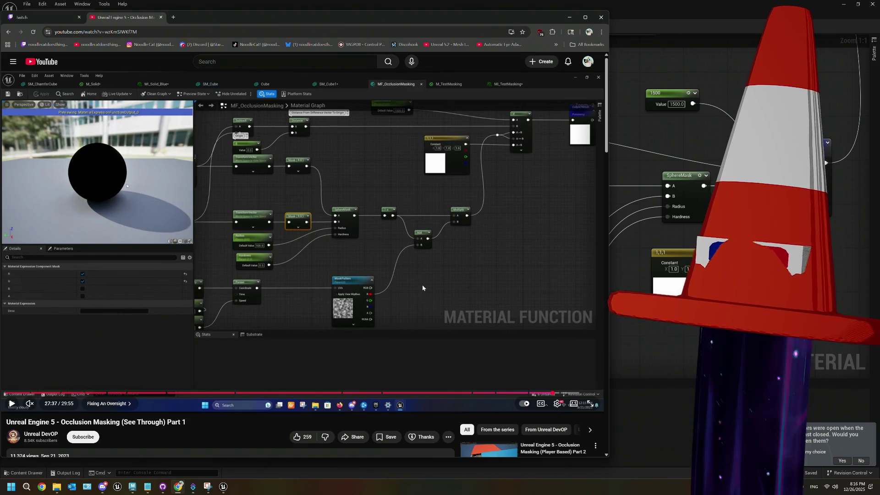
click(376, 266)
click(378, 260)
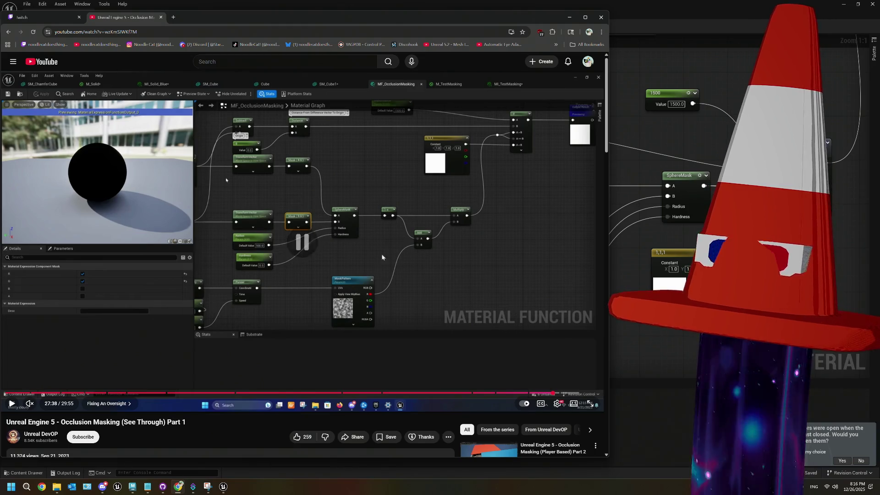
- Minimize Chrome, close the material editor, and frame the whole house in the level viewport
click(569, 17)
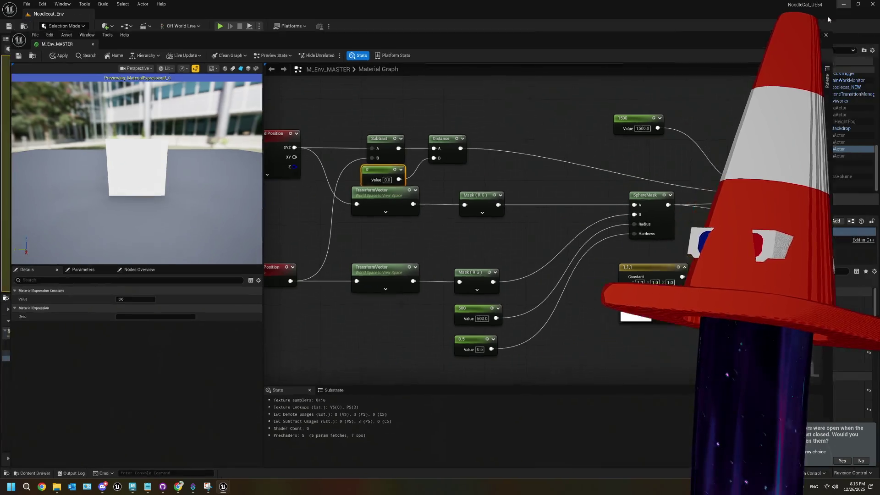
click(843, 3)
scroll(380, 165, down, 5)
drag(379, 165, 316, 128)
drag(303, 176, 368, 180)
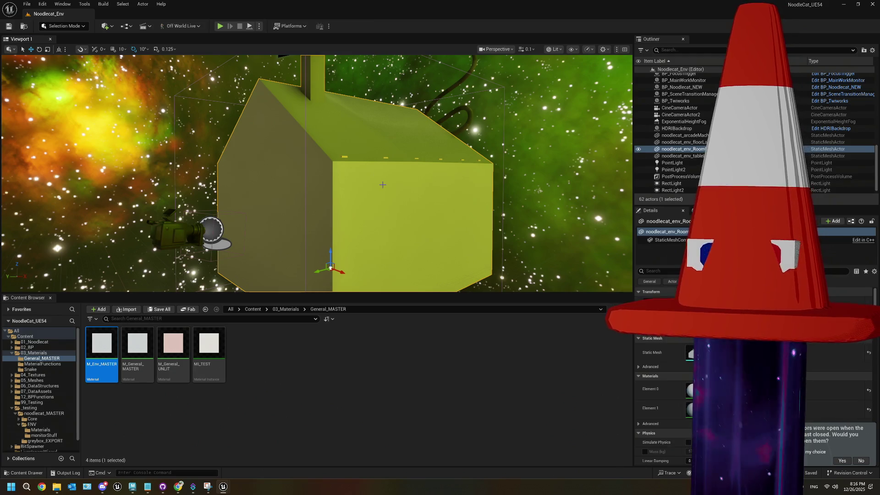
- Hide the noodlecat_env_RoomExt exterior shell and move the camera toward the furnished interior
click(639, 150)
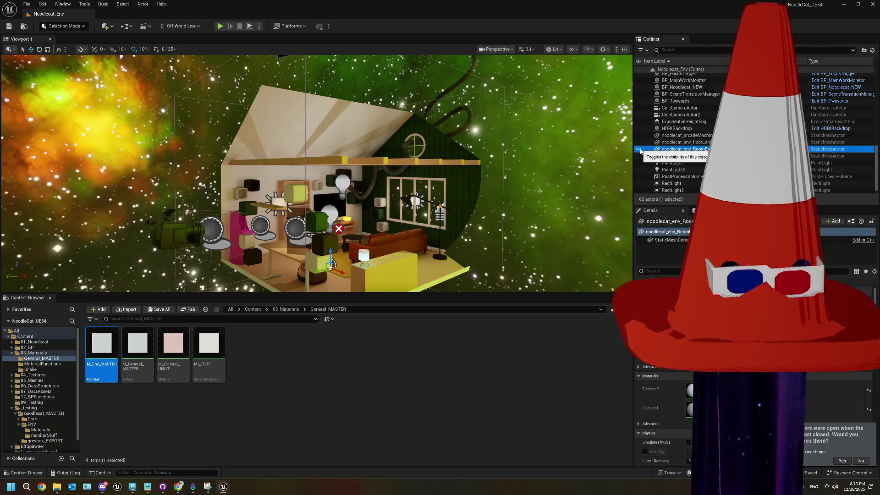
mouse_move(503, 187)
mouse_down()
mouse_move(449, 169)
mouse_move(169, 188)
mouse_move(167, 160)
mouse_move(224, 166)
mouse_move(158, 166)
mouse_up()
- Open M_Env_MASTER and bring the If node into view, glancing at the tutorial
double_click(114, 354)
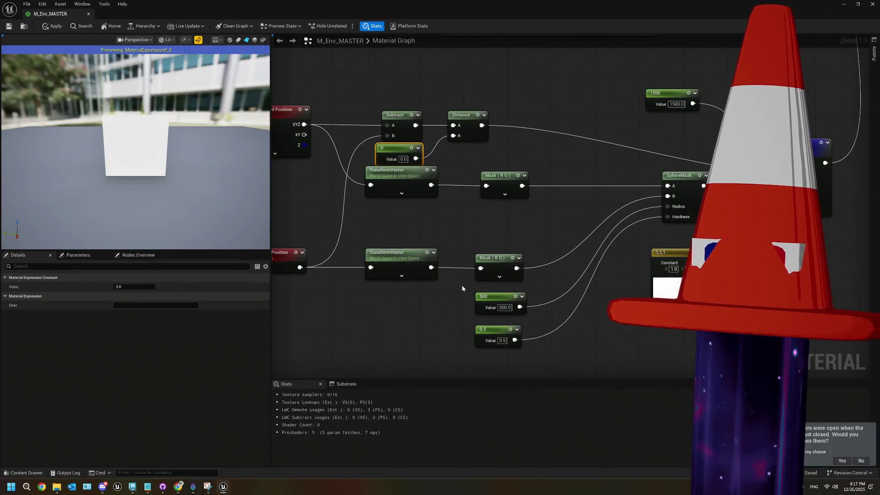
mouse_move(525, 279)
mouse_down()
mouse_move(433, 263)
mouse_move(350, 268)
mouse_up()
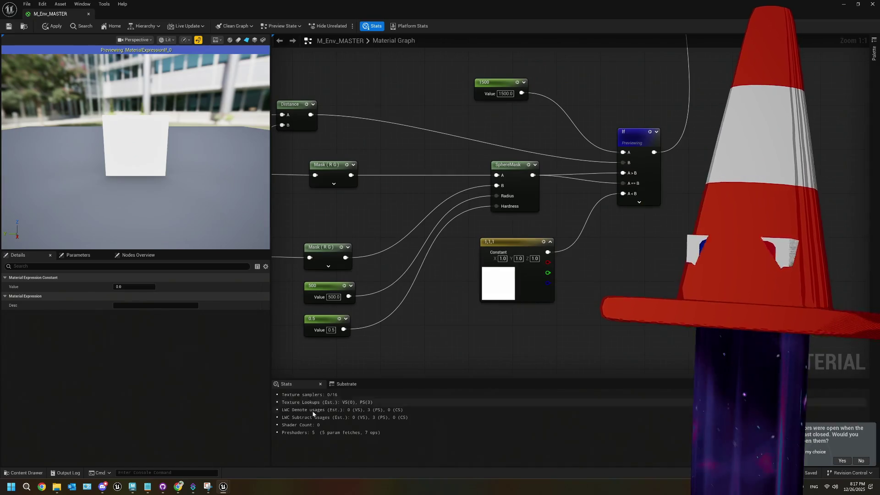
click(178, 486)
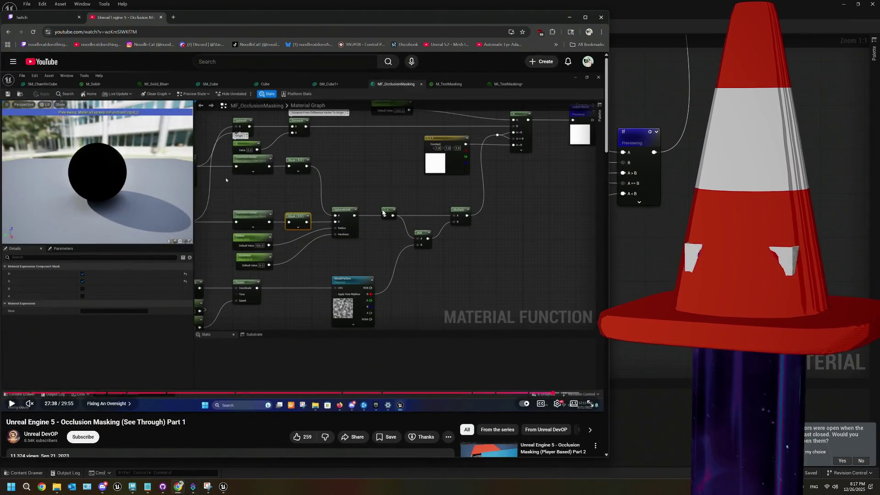
key(alt+Tab)
- Insert a 1-x (OneMinus) node between SphereMask and the If node, then apply the material
click(471, 200)
mouse_move(471, 197)
mouse_down()
mouse_move(466, 191)
mouse_move(502, 178)
mouse_up()
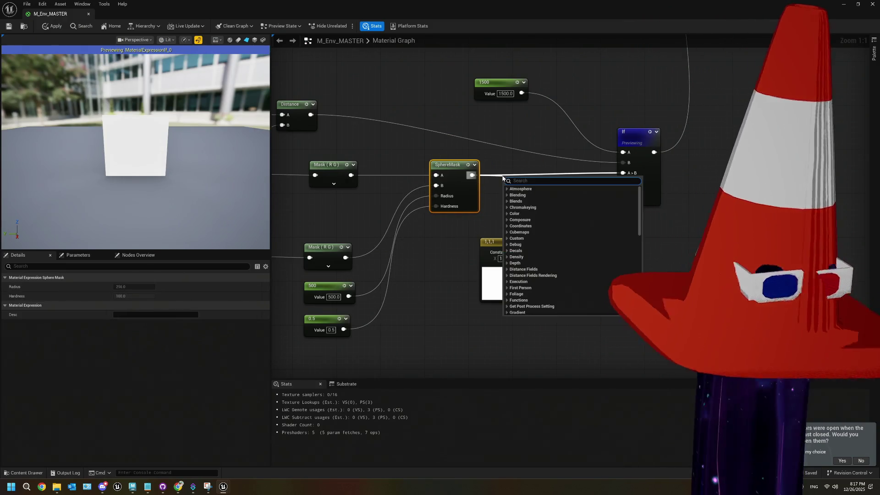
text(1-)
click(522, 195)
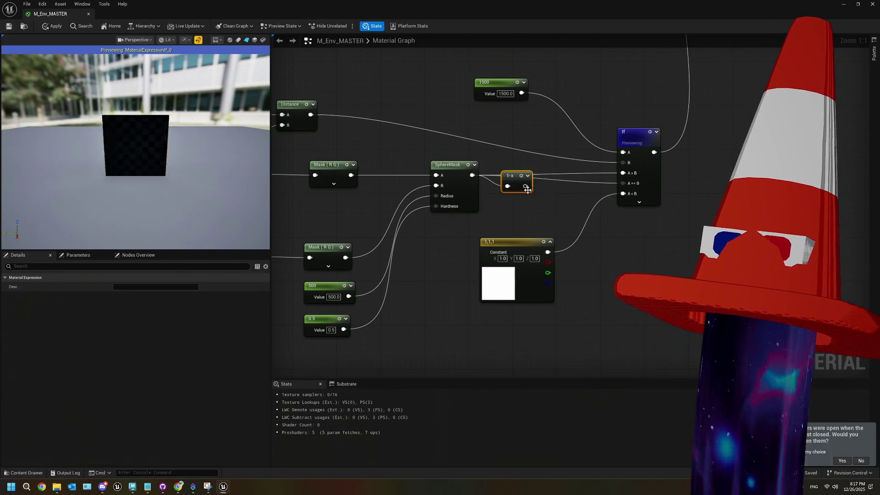
drag(525, 186, 622, 173)
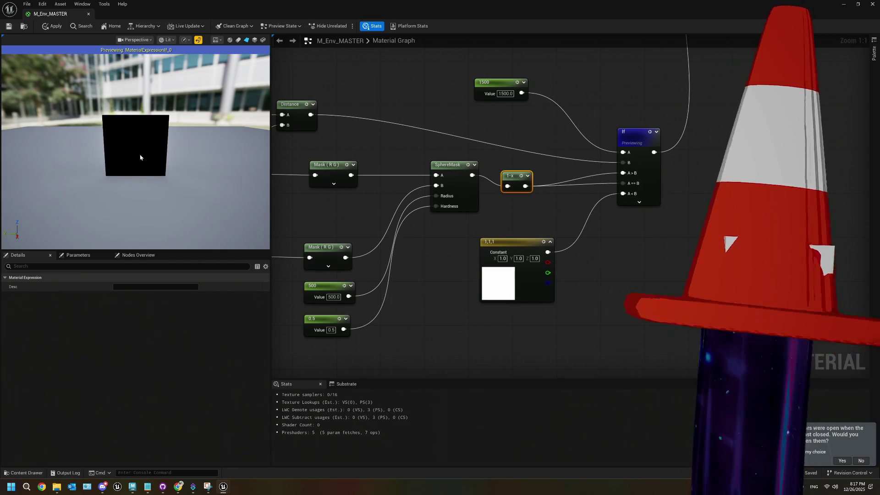
scroll(140, 158, down, 5)
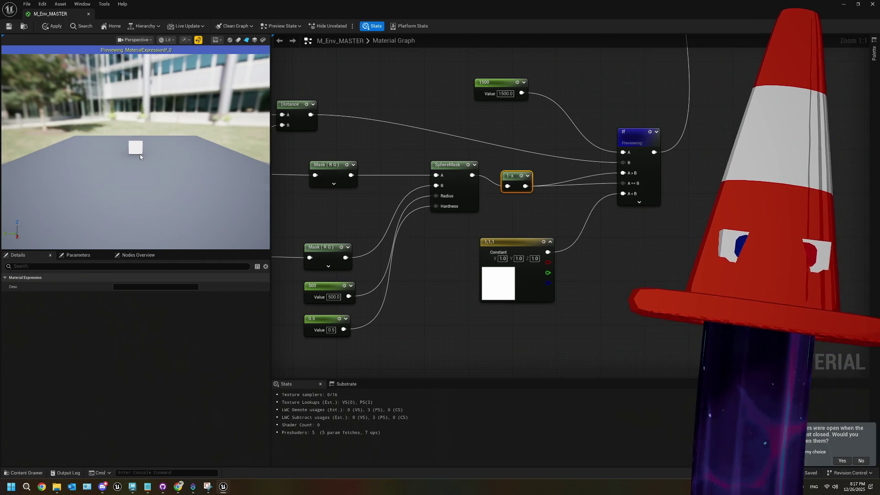
scroll(140, 156, up, 2)
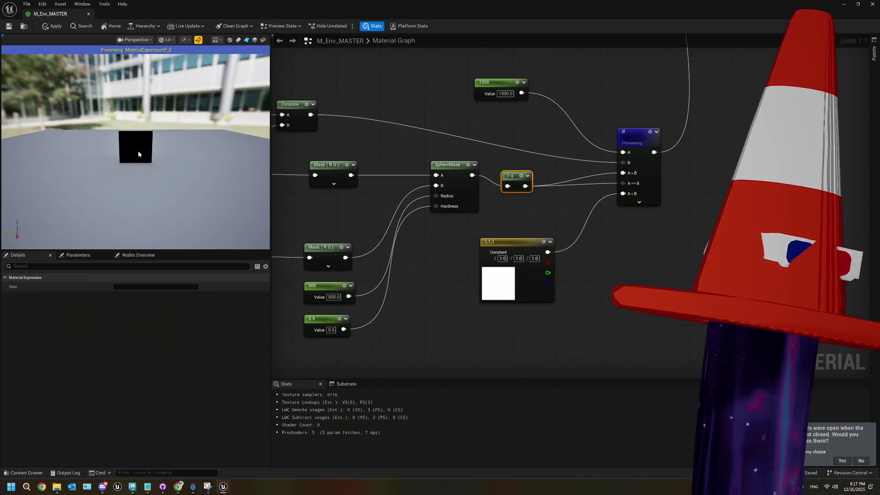
click(9, 26)
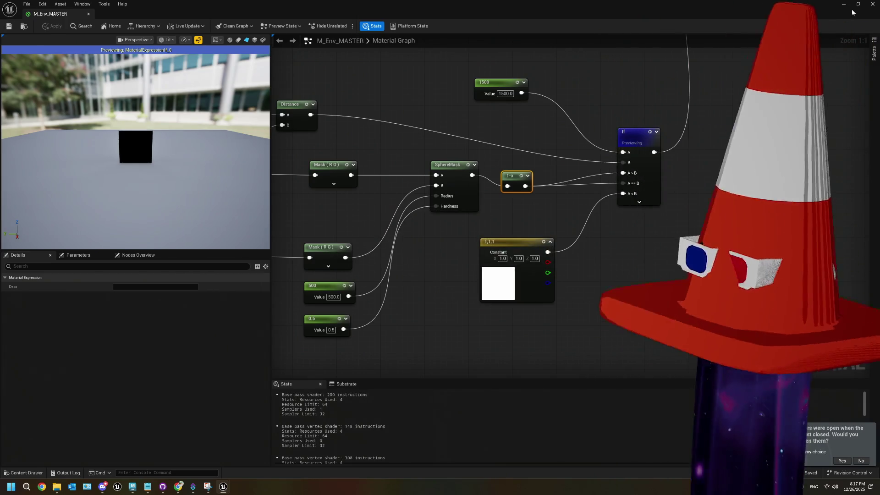
double_click(819, 8)
click(825, 36)
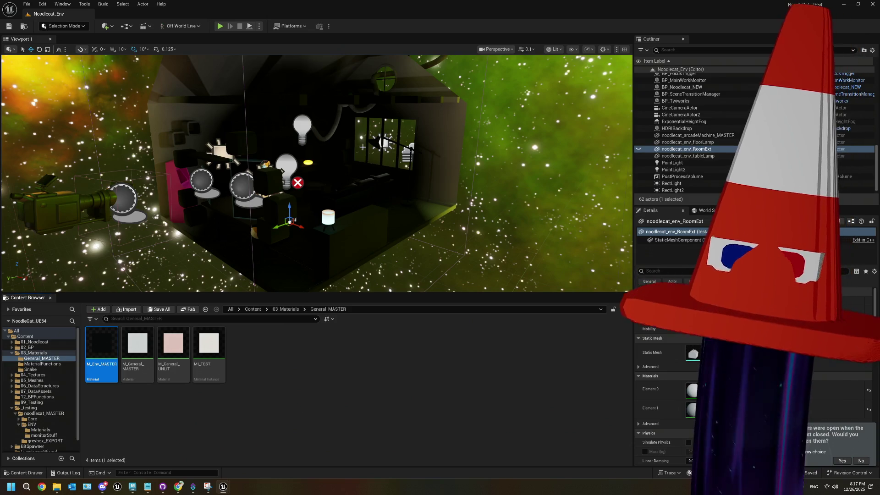
- Orbit around the house to check the result, deselect the room, and reopen M_Env_MASTER
mouse_move(316, 174)
mouse_down()
mouse_move(298, 229)
mouse_move(330, 260)
mouse_up()
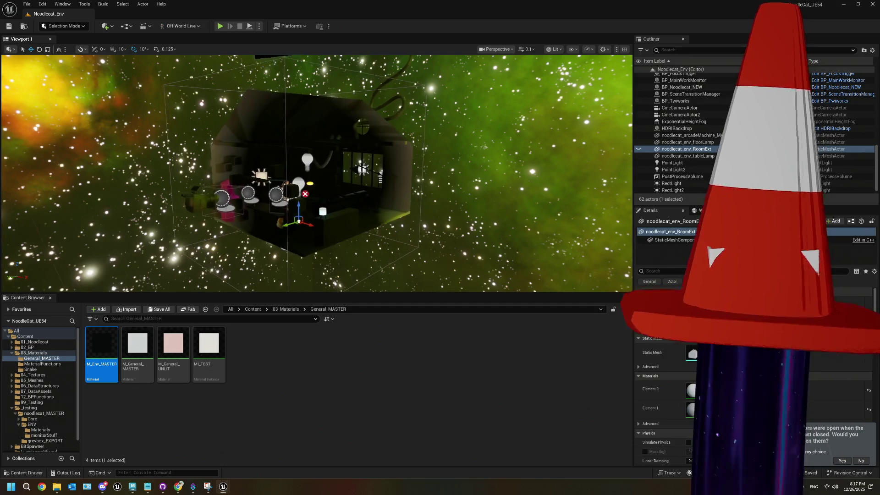
click(330, 260)
double_click(102, 344)
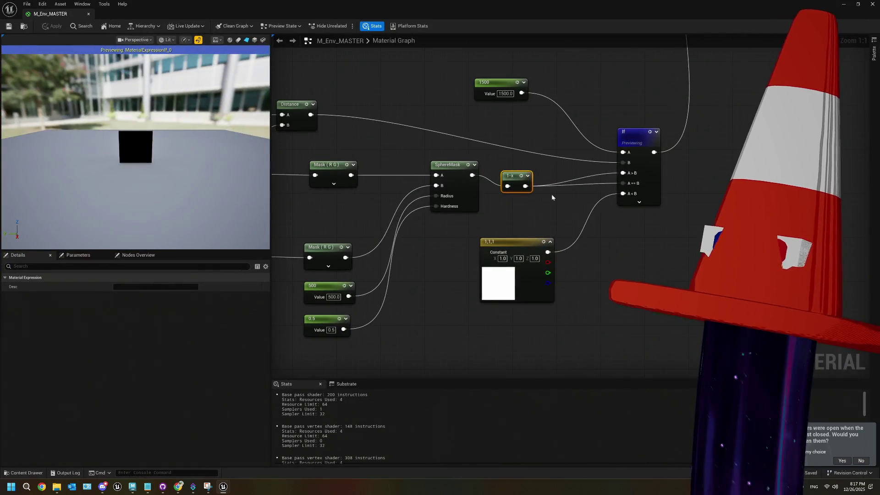
- Wire the If output to Emissive Color and Multiply to Base Color, then apply
scroll(624, 144, down, 2)
drag(624, 144, 467, 250)
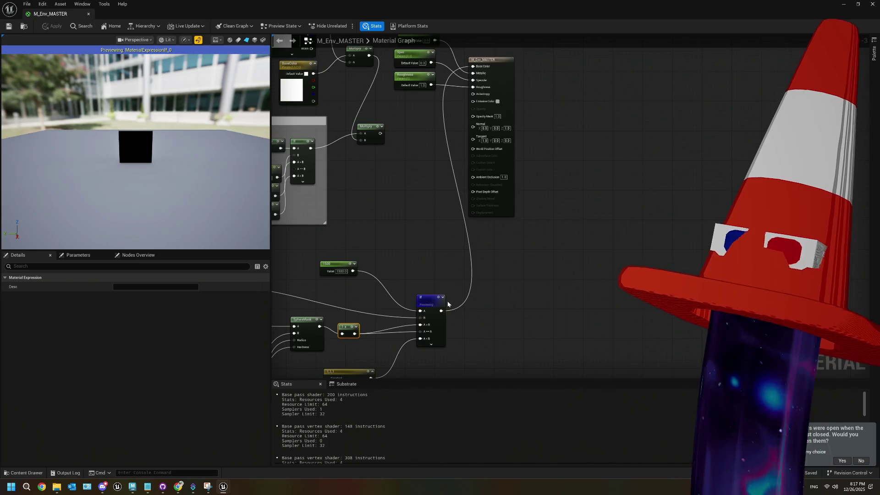
mouse_move(440, 310)
mouse_down()
mouse_move(472, 101)
mouse_move(497, 145)
mouse_up()
mouse_move(404, 192)
mouse_down()
mouse_move(476, 156)
mouse_move(507, 126)
mouse_up()
click(10, 27)
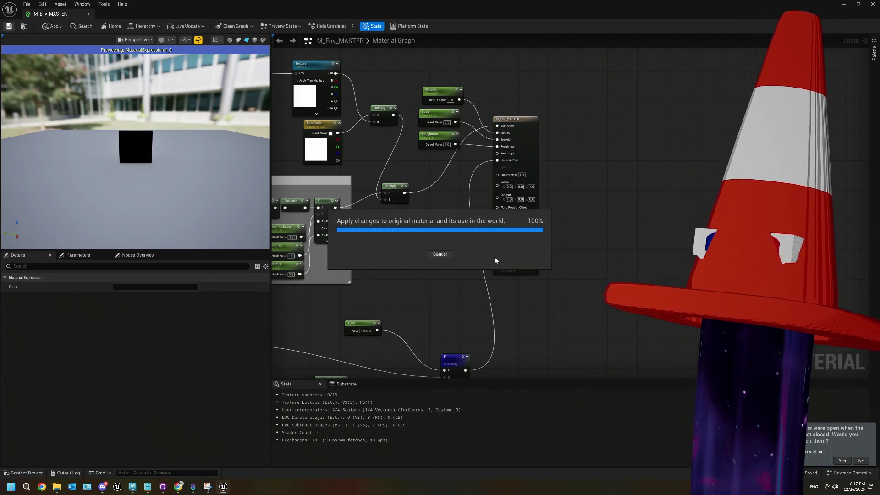
mouse_move(467, 370)
mouse_down()
mouse_move(481, 220)
mouse_move(502, 176)
mouse_up()
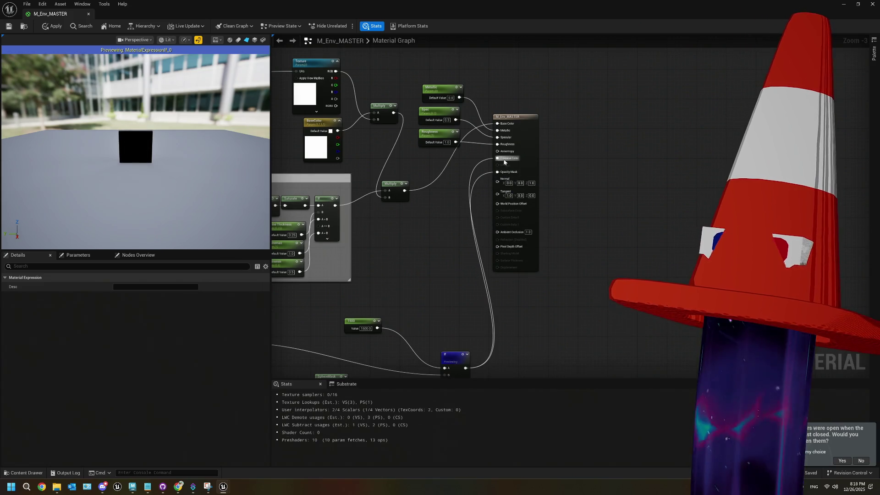
- Break the Emissive Color link, save M_Env_MASTER, and close the material editor
right_click(504, 160)
click(515, 188)
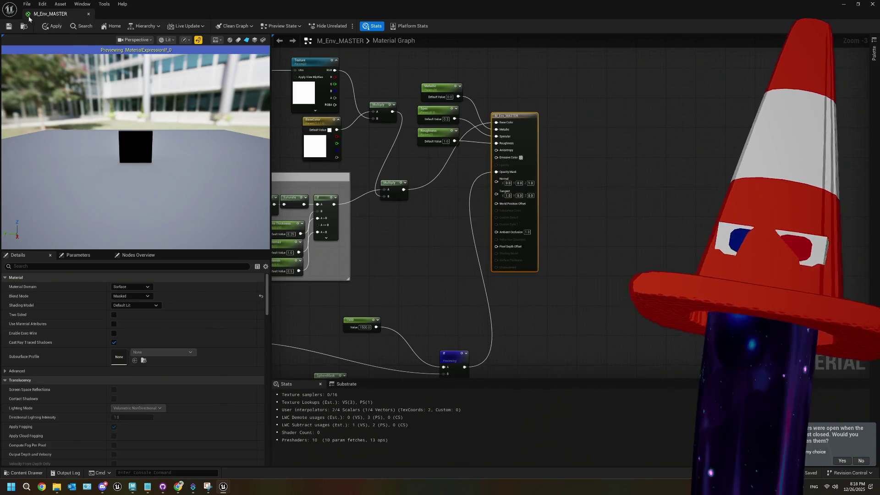
key(ctrl+s)
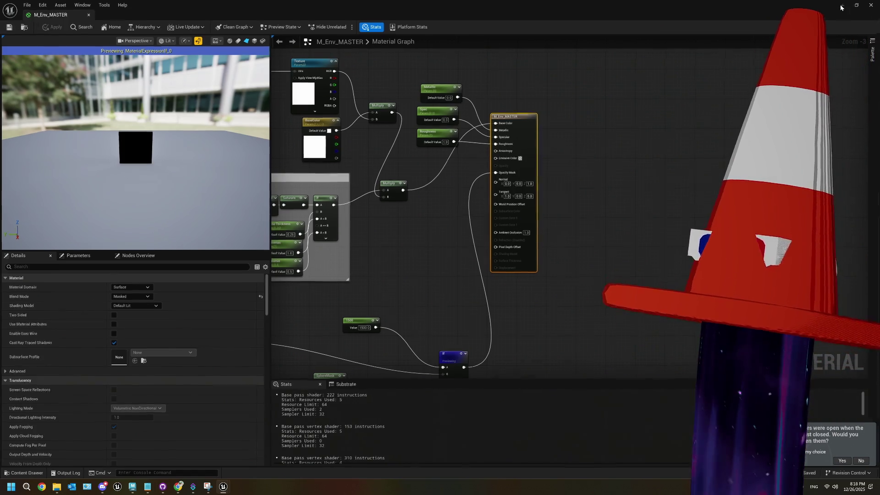
click(873, 3)
mouse_move(365, 178)
mouse_down()
mouse_move(356, 175)
mouse_move(352, 131)
mouse_move(353, 153)
mouse_move(310, 153)
mouse_up()
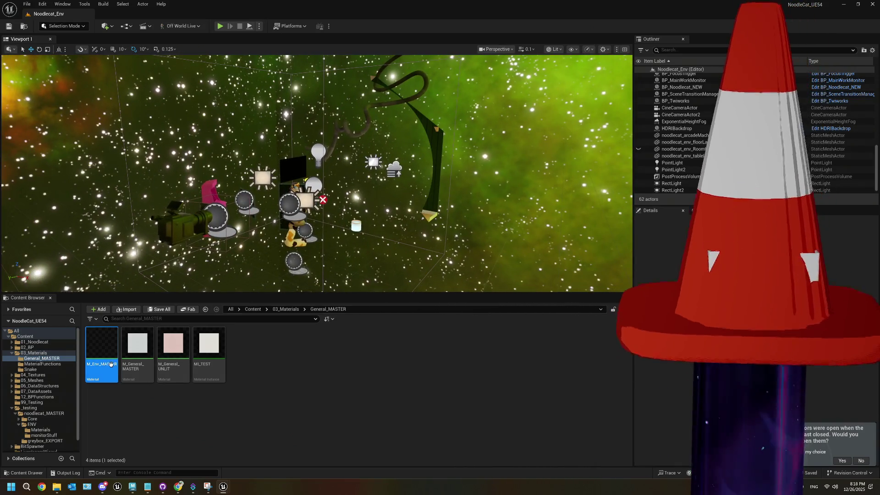
- Reopen M_Env_MASTER, change the sphere-mask constant from 500 to 100, and apply it
double_click(101, 349)
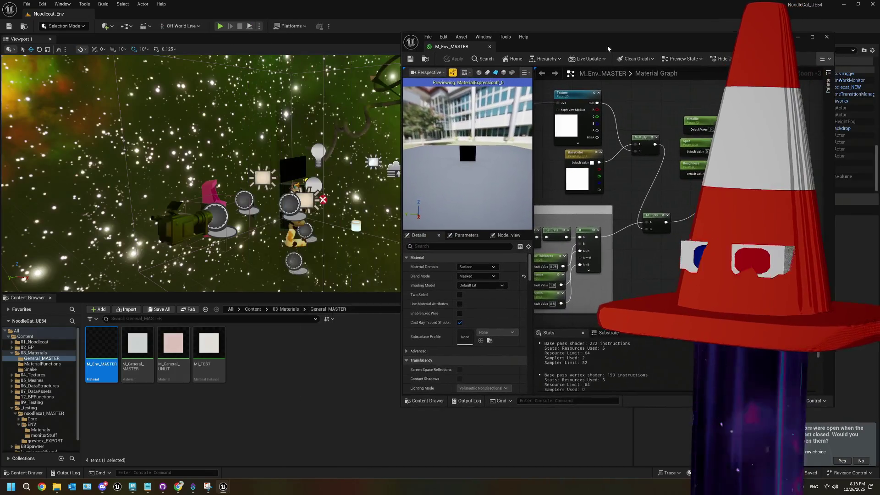
scroll(658, 250, up, 6)
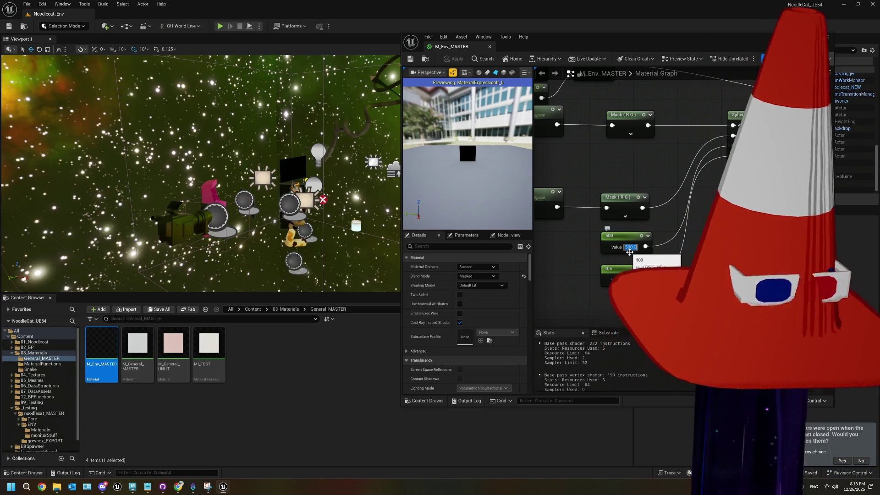
text(100)
key(Return)
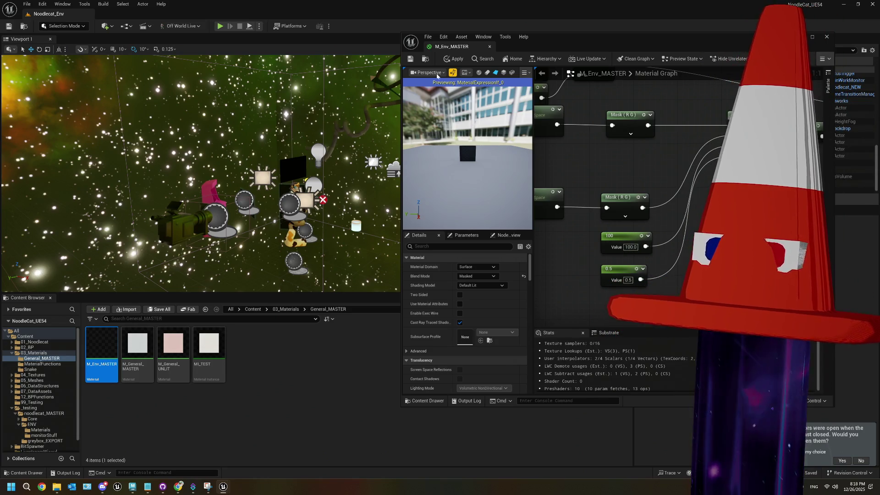
click(410, 60)
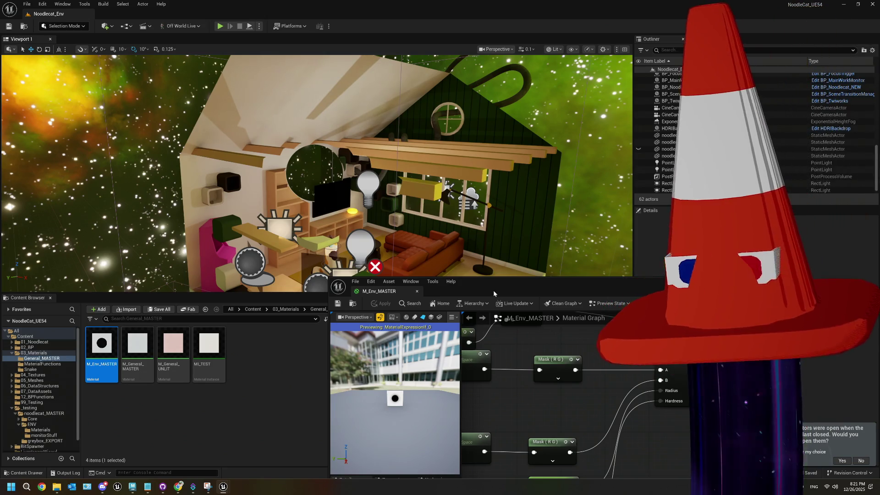
- Maximize the M_Env_MASTER editor and frame the whole node network
double_click(493, 290)
scroll(476, 206, down, 2)
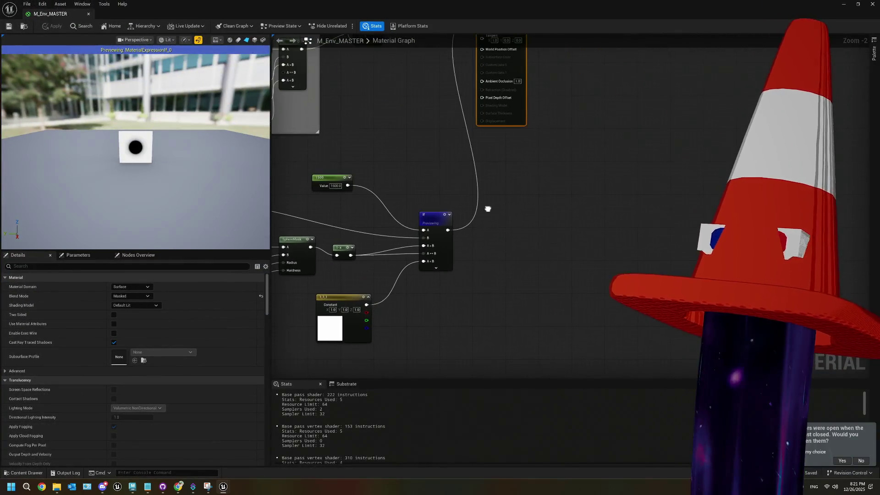
drag(484, 206, 492, 230)
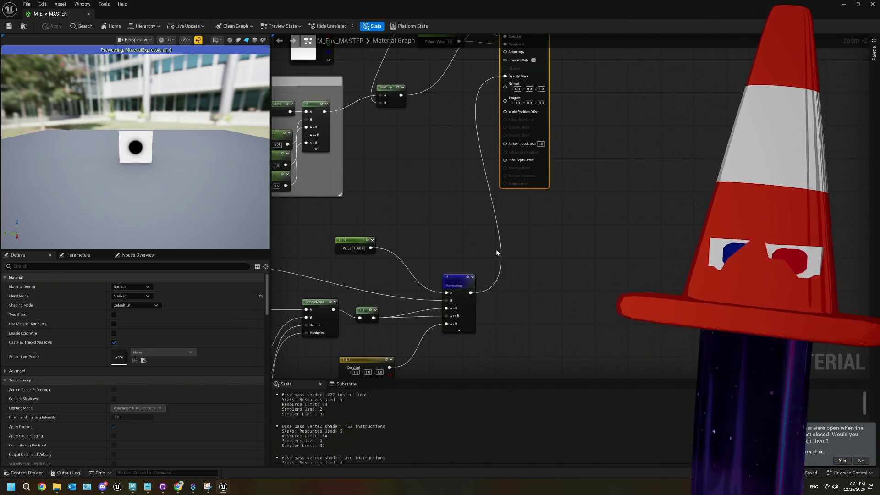
scroll(482, 214, down, 3)
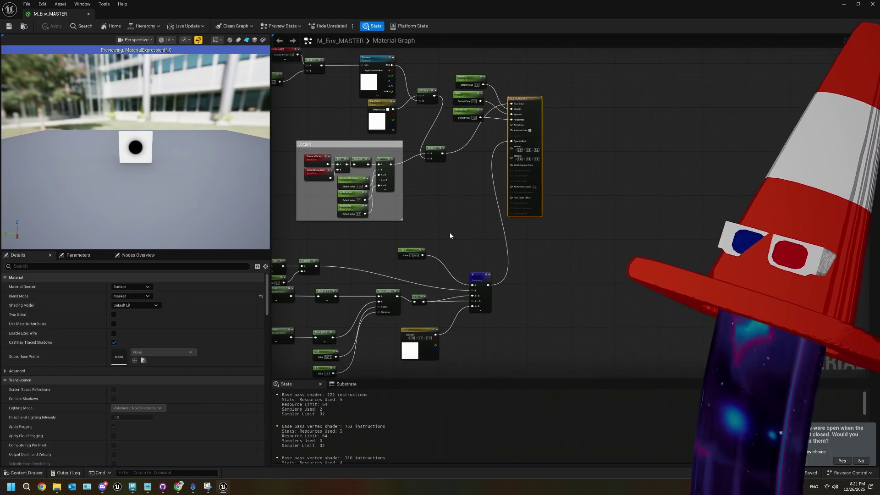
scroll(450, 233, down, 3)
drag(460, 250, 513, 252)
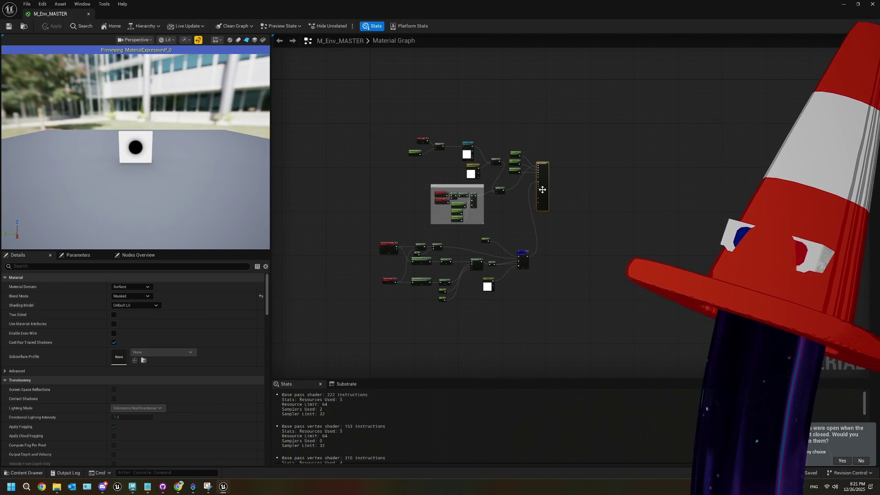
- Reposition the Material output node so it sits near the rest of the graph
drag(546, 198, 609, 197)
drag(363, 112, 508, 294)
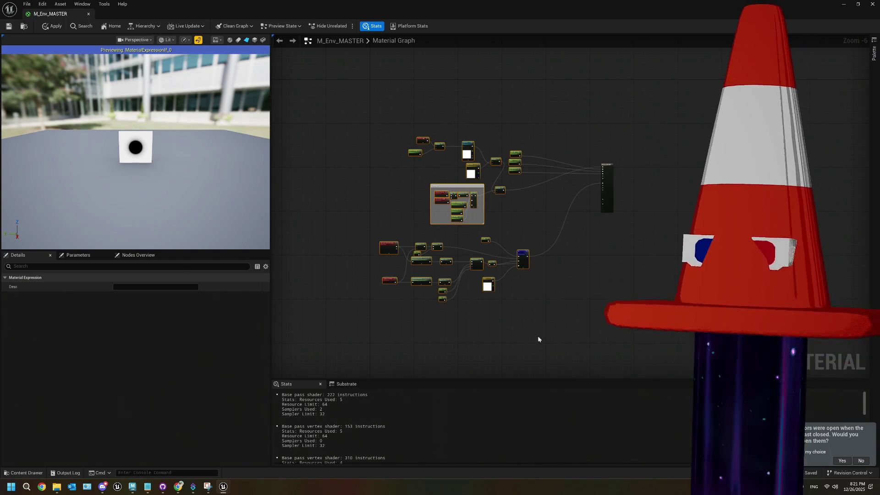
click(590, 257)
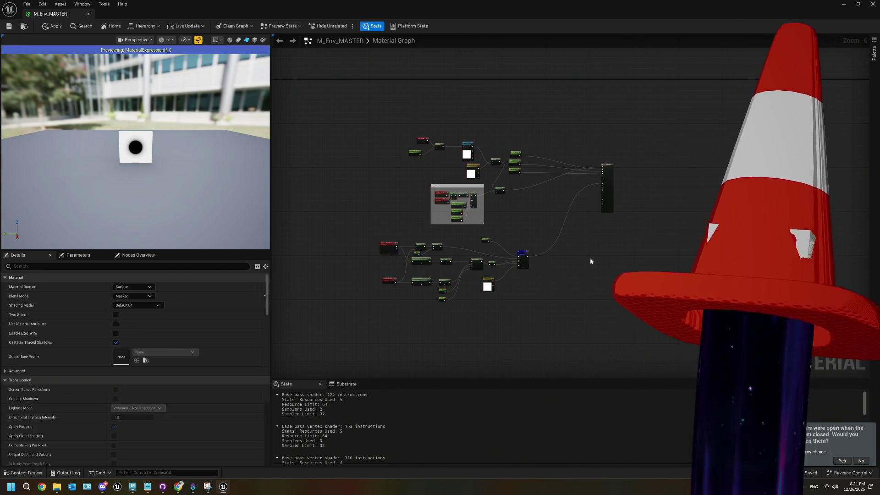
scroll(577, 257, up, 3)
scroll(698, 179, up, 1)
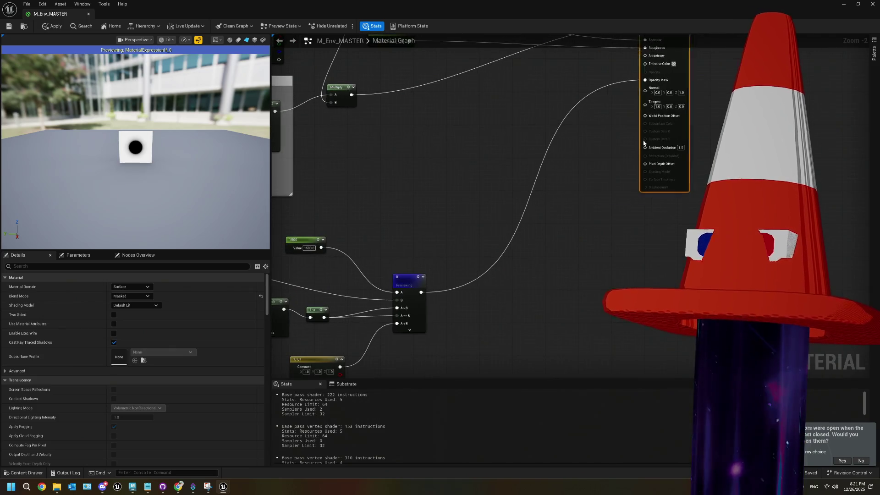
drag(688, 179, 588, 179)
scroll(569, 192, up, 1)
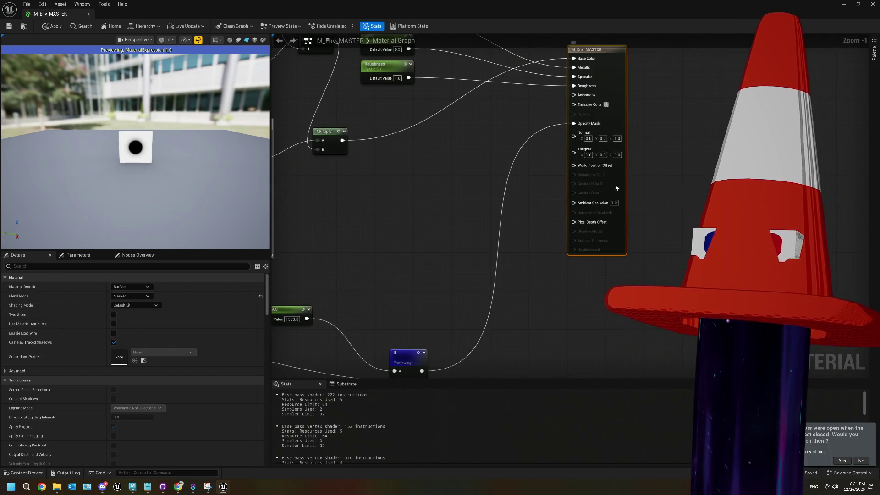
scroll(615, 187, up, 1)
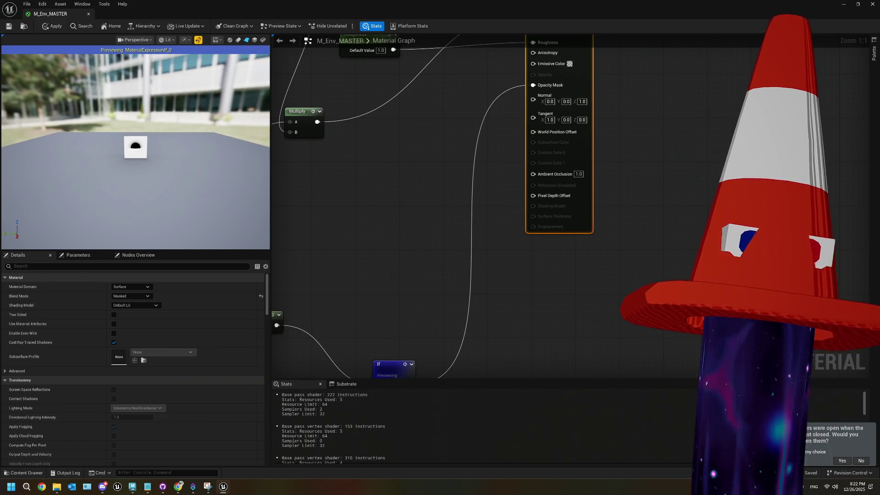
- Bring the If node into view and add a LinearInterpolate node found by searching 'lerp'
scroll(135, 151, up, 5)
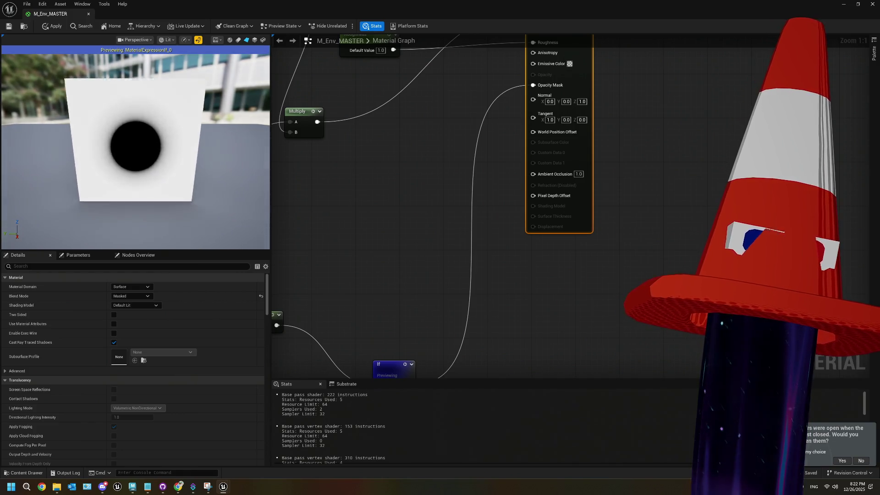
scroll(136, 151, down, 6)
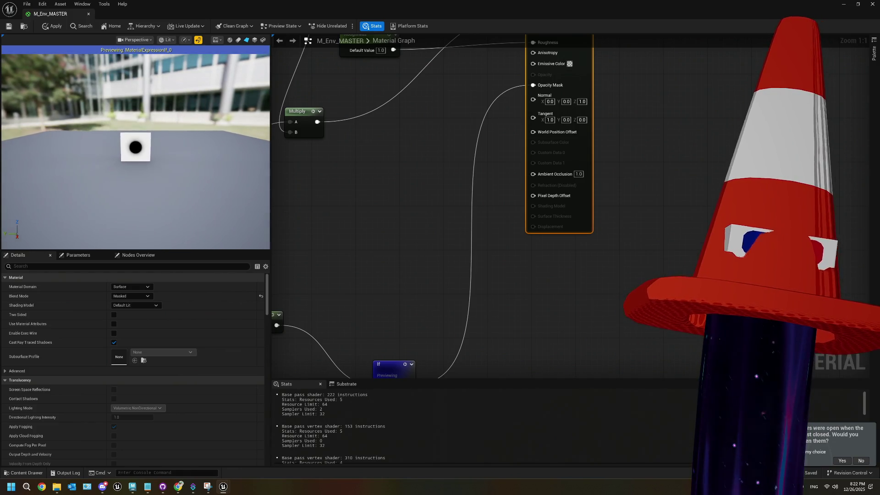
scroll(136, 147, up, 6)
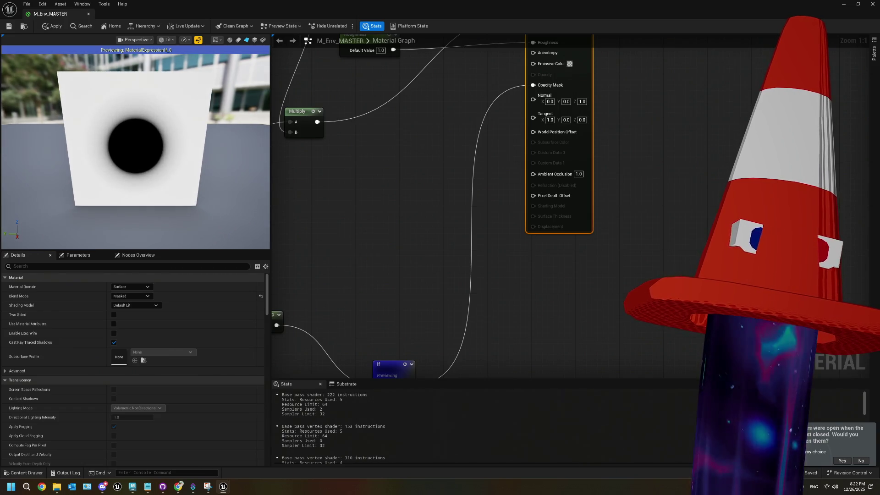
scroll(135, 147, down, 4)
scroll(398, 213, down, 4)
mouse_move(397, 213)
mouse_down()
mouse_move(407, 226)
mouse_move(521, 217)
mouse_up()
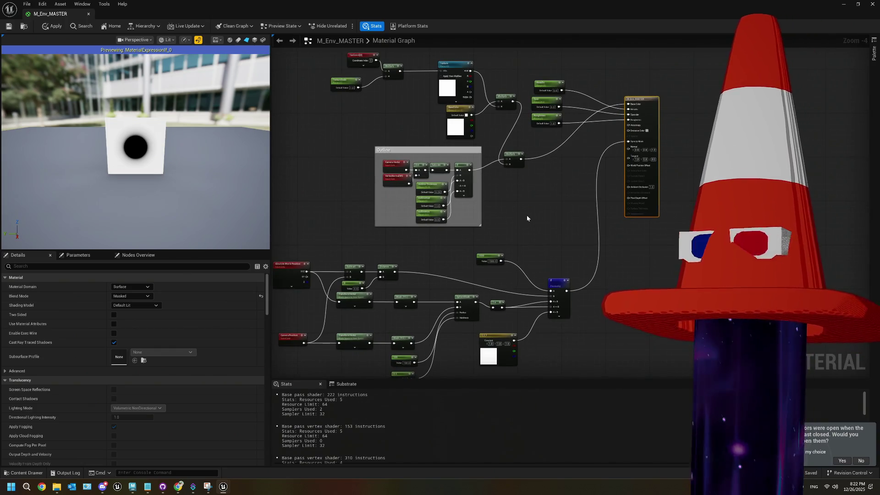
scroll(451, 272, up, 3)
mouse_move(452, 272)
mouse_down()
mouse_move(559, 151)
mouse_move(584, 173)
mouse_up()
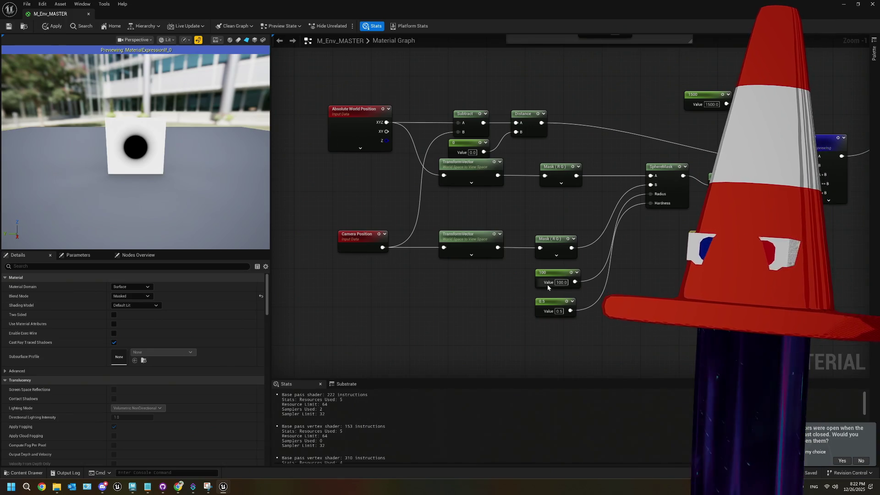
mouse_move(664, 272)
mouse_down()
mouse_move(459, 207)
mouse_move(507, 138)
mouse_move(502, 120)
mouse_up()
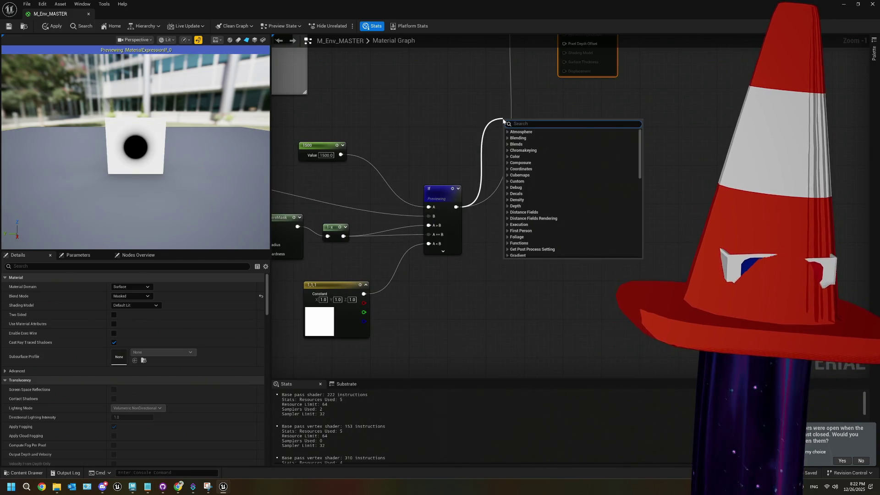
text(ine)
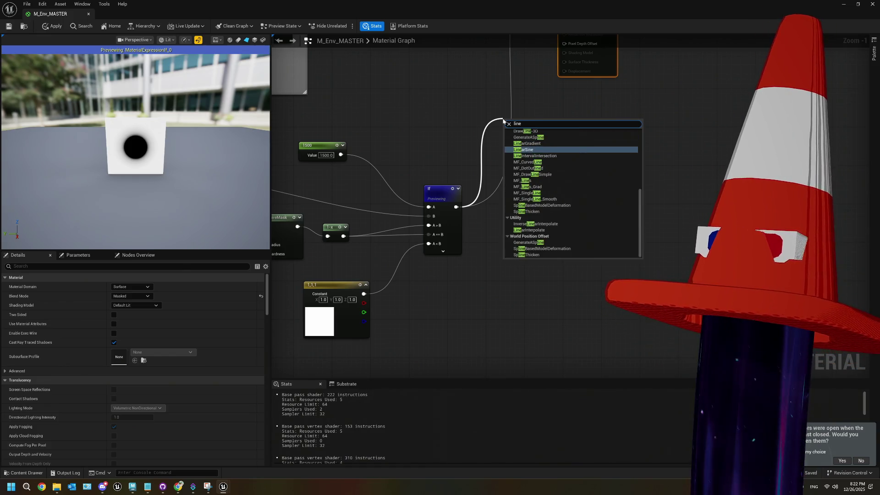
key(BackSpace)
key(BackSpace)
key(BackSpace)
text(erp)
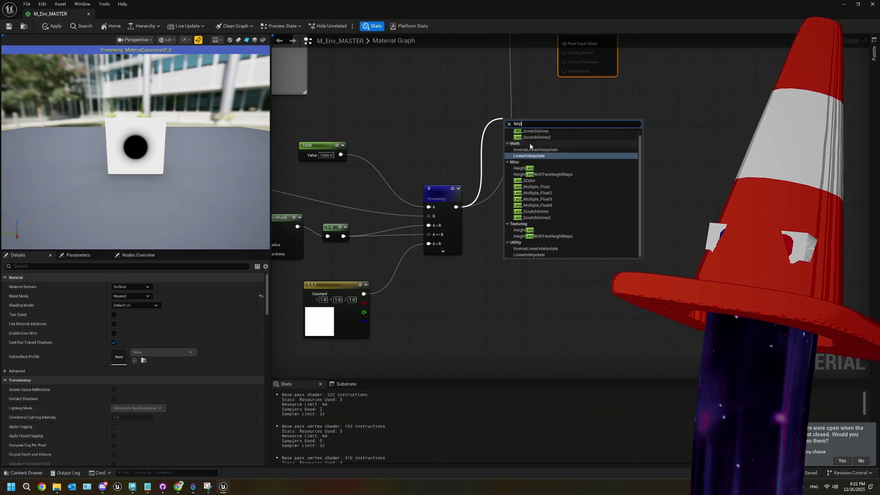
click(530, 156)
- Wire the Lerp into Opacity Mask with Constant as A and If as B, and add a CameraCull scalar parameter
mouse_move(587, 135)
mouse_down()
mouse_move(539, 277)
mouse_move(518, 83)
mouse_up()
drag(564, 288, 577, 209)
drag(421, 265, 448, 235)
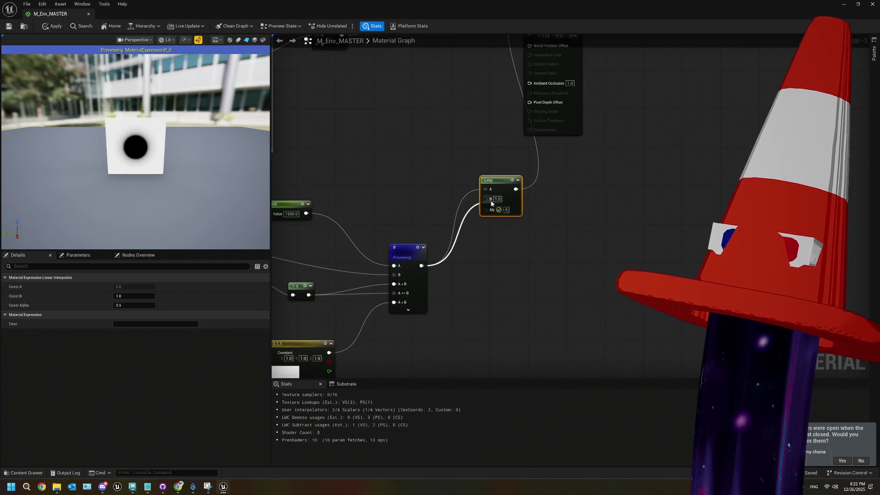
drag(491, 204, 489, 201)
mouse_move(328, 352)
mouse_down()
mouse_move(485, 189)
mouse_move(388, 202)
mouse_move(380, 168)
mouse_up()
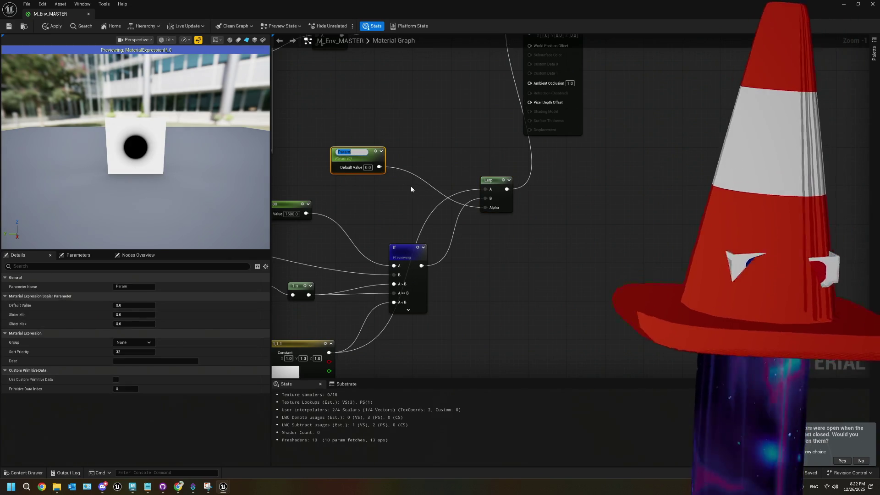
text(CameraCull)
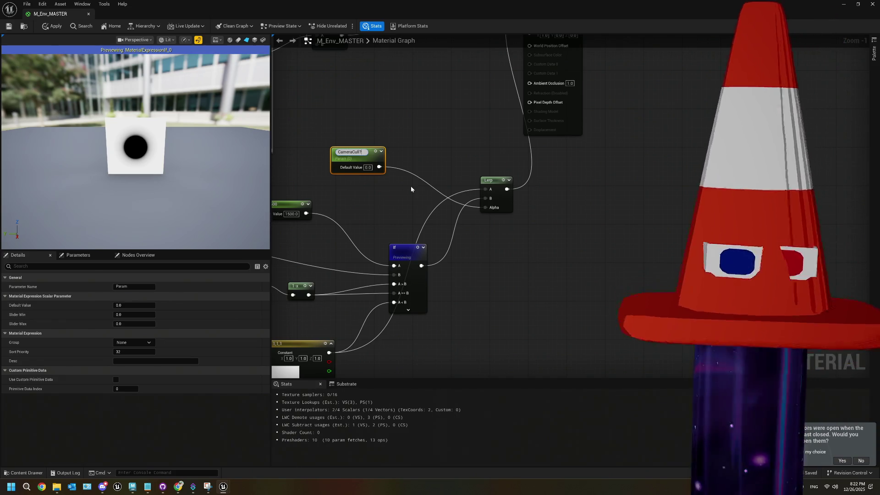
- Confirm the CameraCull parameter name, save M_Env_MASTER, and close its editor
click(400, 192)
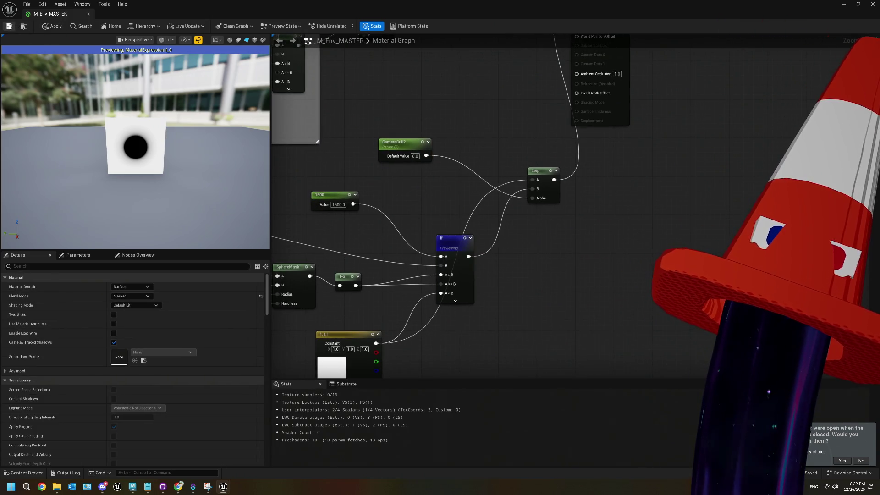
click(8, 26)
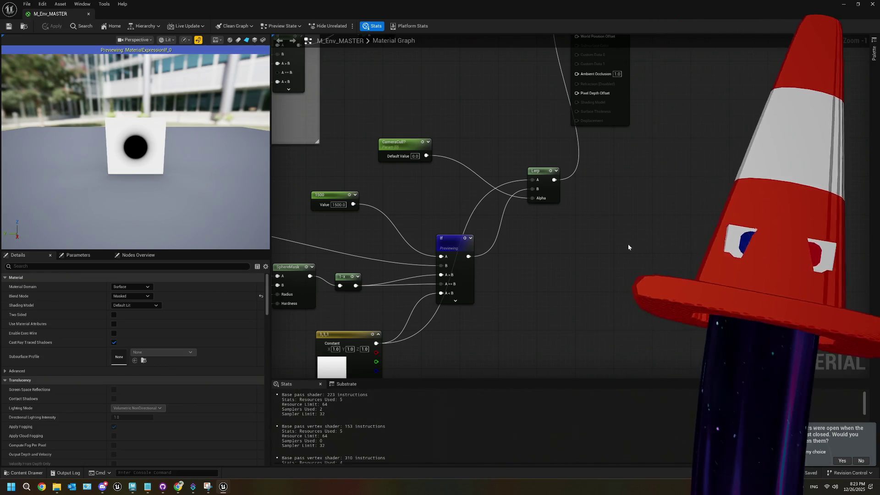
click(872, 4)
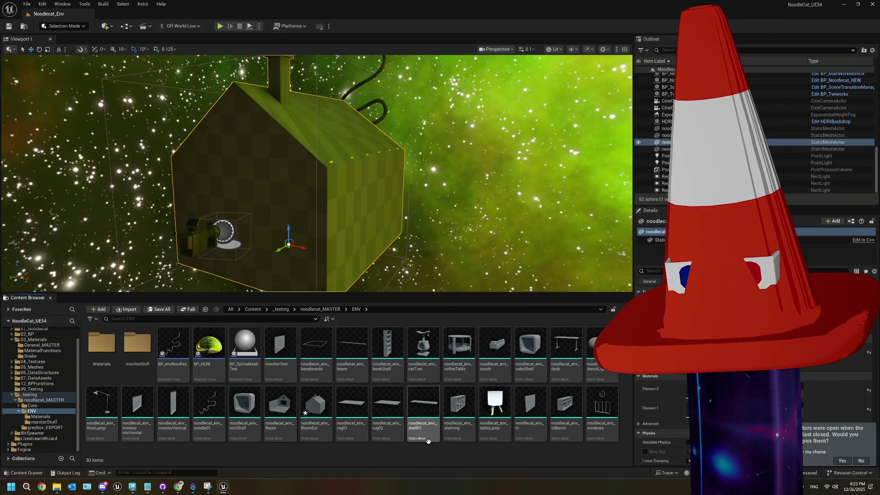
- Duplicate MI_deskTop as MI_EXTTesting in Materials and drop it onto the house exterior's Element 0
double_click(99, 350)
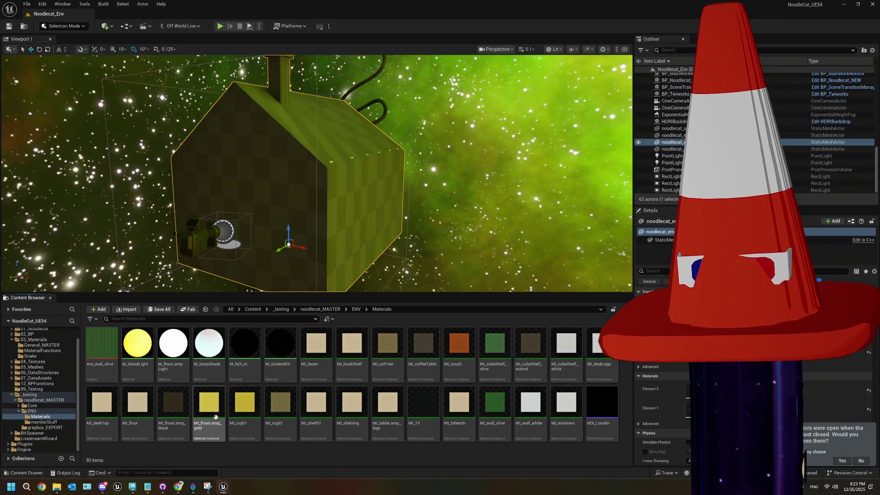
right_click(99, 408)
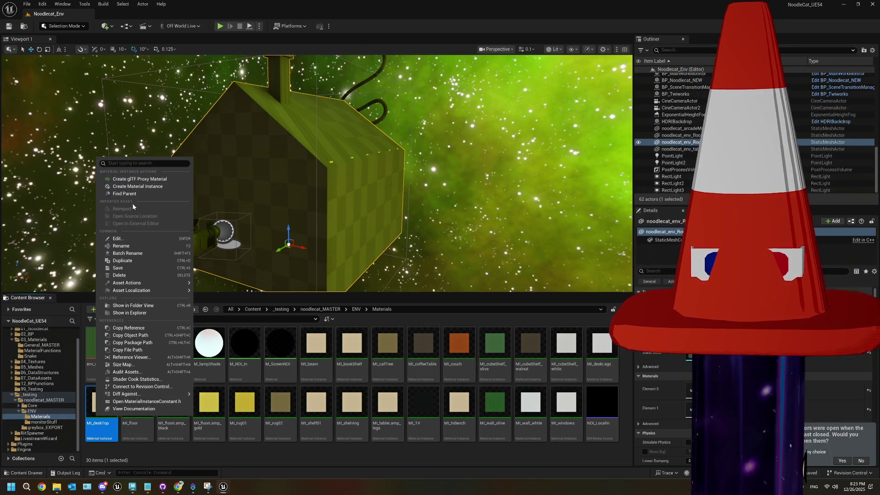
click(122, 260)
text(MI_EXTTest)
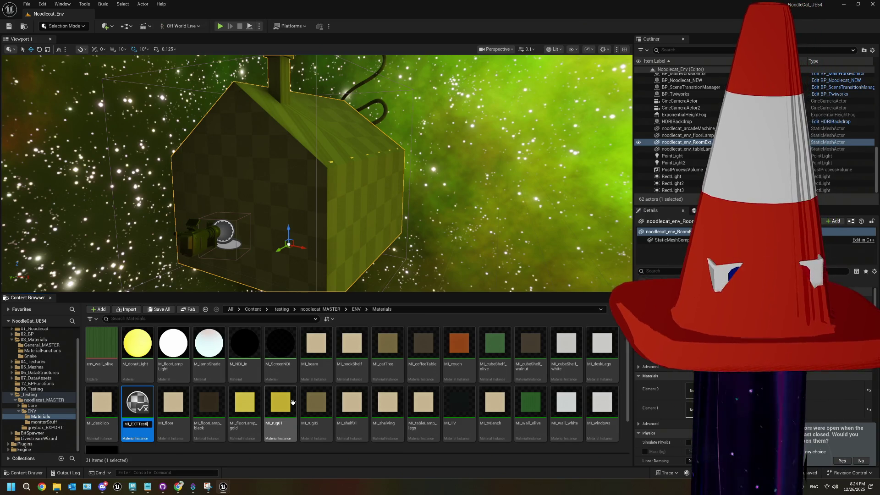
text(ing)
key(Return)
mouse_move(144, 417)
mouse_down()
mouse_move(651, 407)
mouse_move(687, 389)
mouse_up()
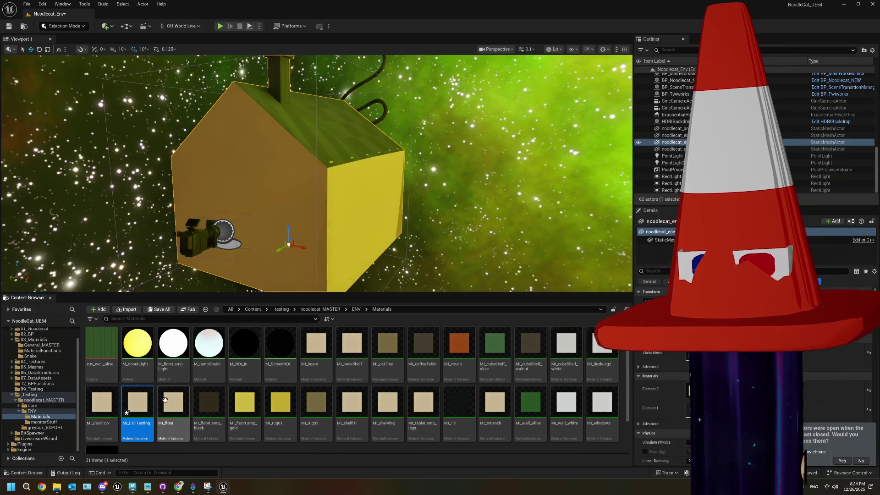
- Enable CameraCull? at 1.0 in MI_EXTTesting and save the instance
double_click(137, 403)
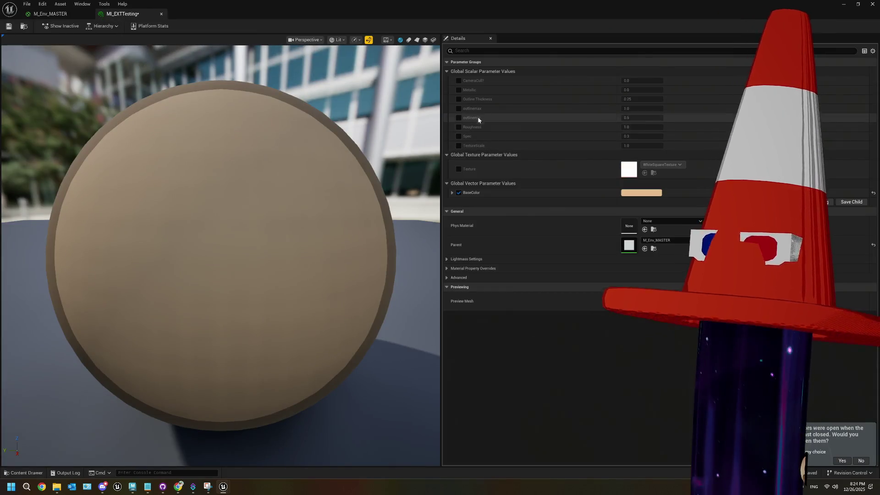
click(458, 80)
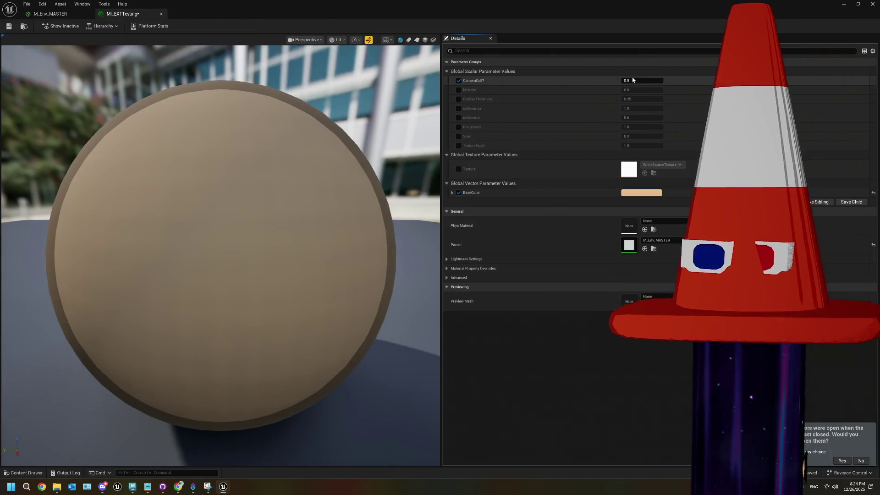
text(1)
key(Return)
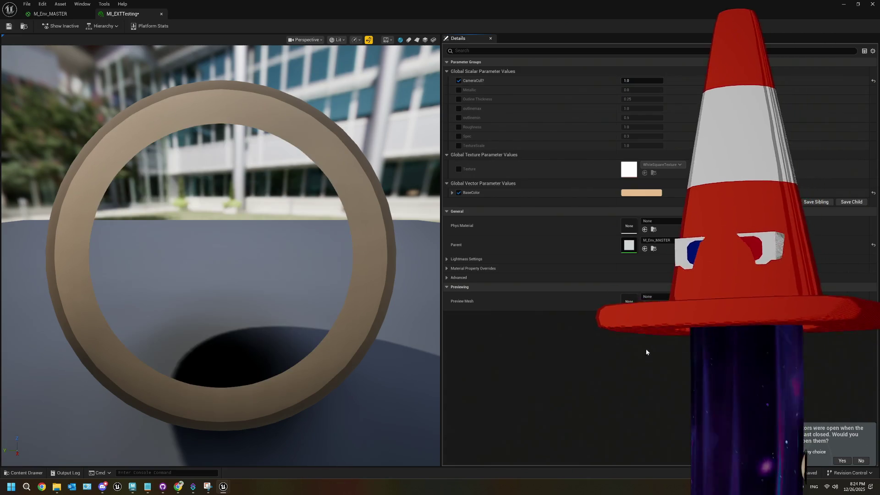
scroll(173, 196, down, 5)
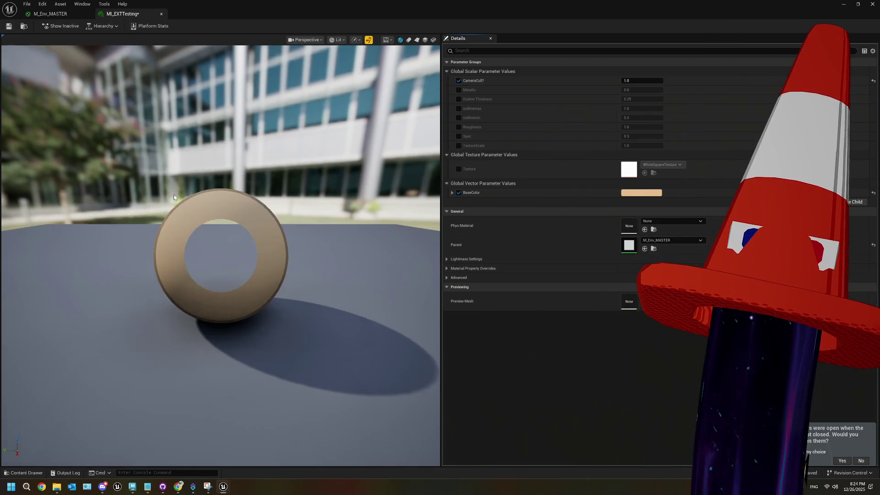
click(9, 27)
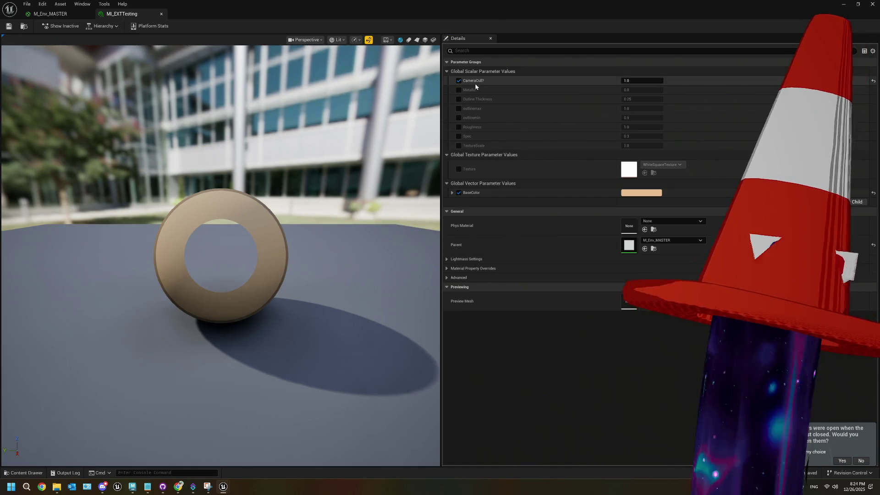
- Close the instance editor, orbit to see the cutout in the yellow house, and reopen MI_EXTTesting
click(67, 17)
click(120, 14)
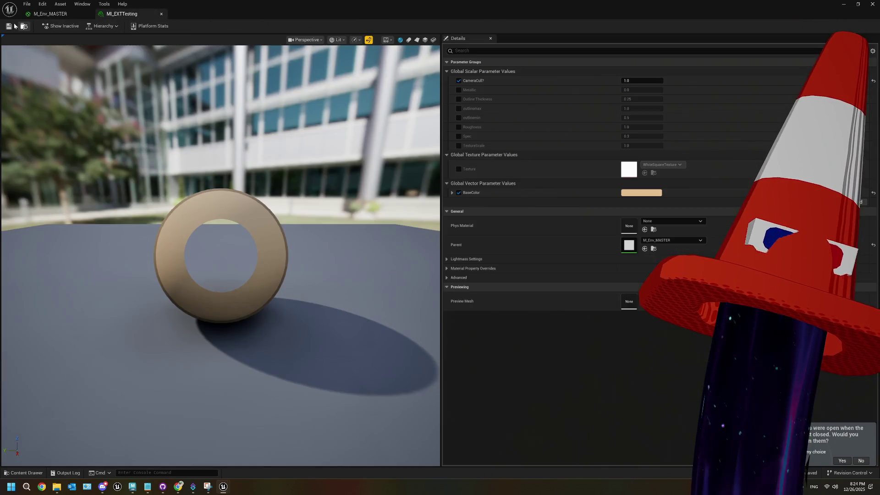
click(843, 5)
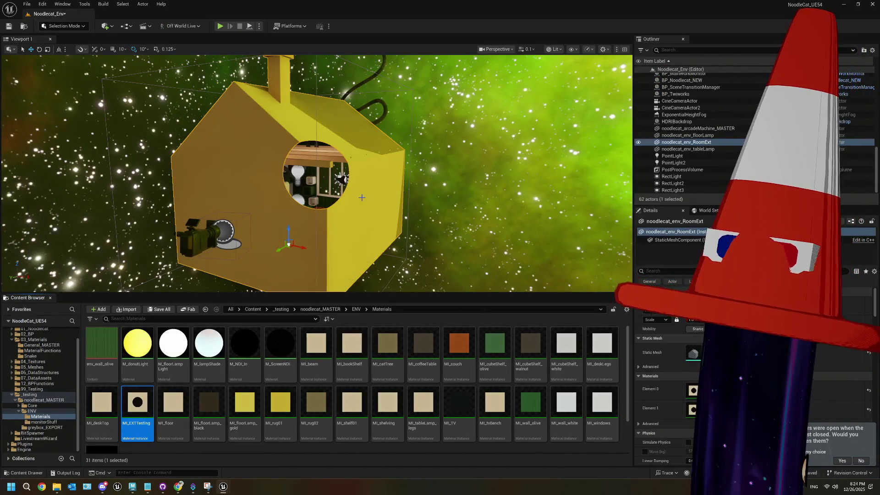
mouse_move(321, 174)
mouse_down()
mouse_move(271, 177)
mouse_move(270, 129)
mouse_move(270, 177)
mouse_move(325, 194)
mouse_up()
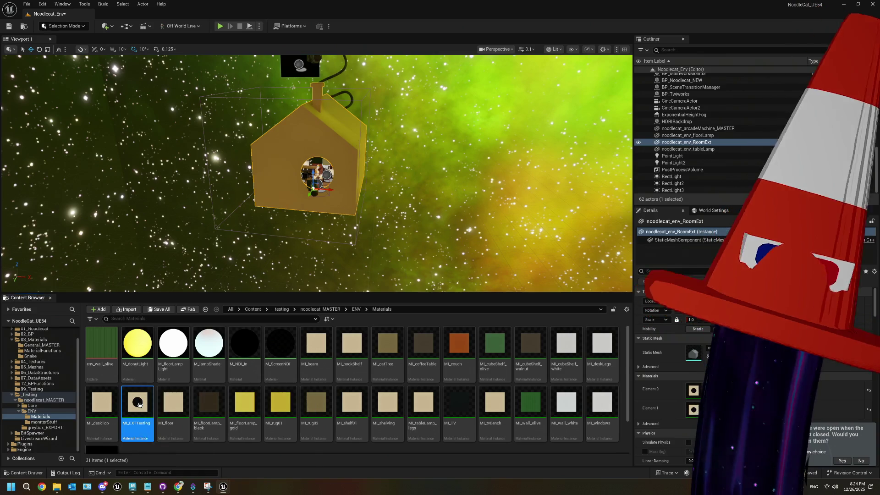
double_click(139, 404)
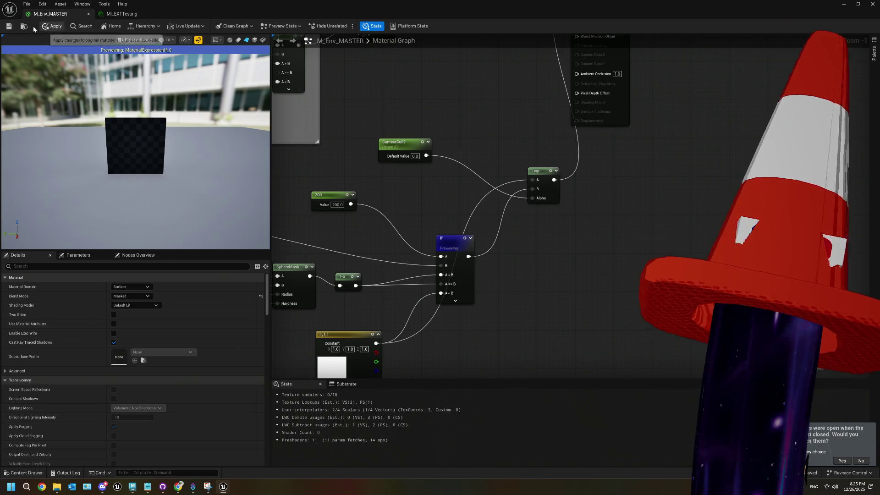
- Apply the pending M_Env_MASTER changes and switch back to the level editor
click(51, 26)
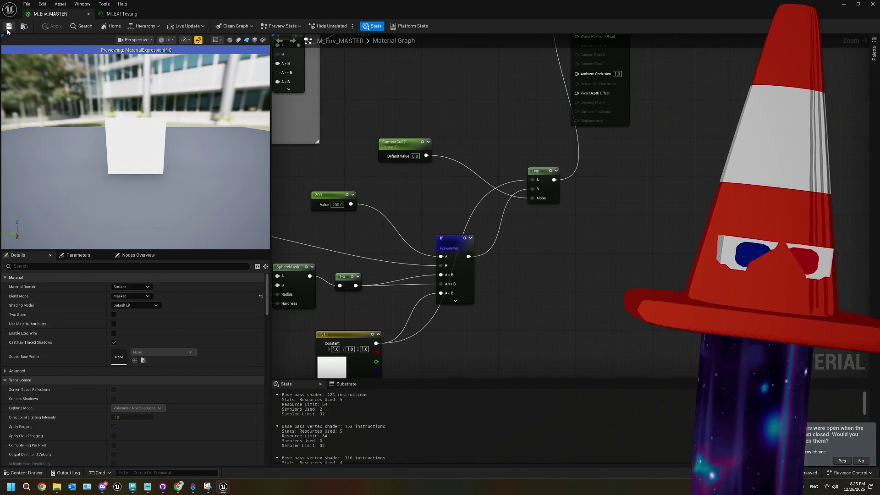
key(alt+Tab)
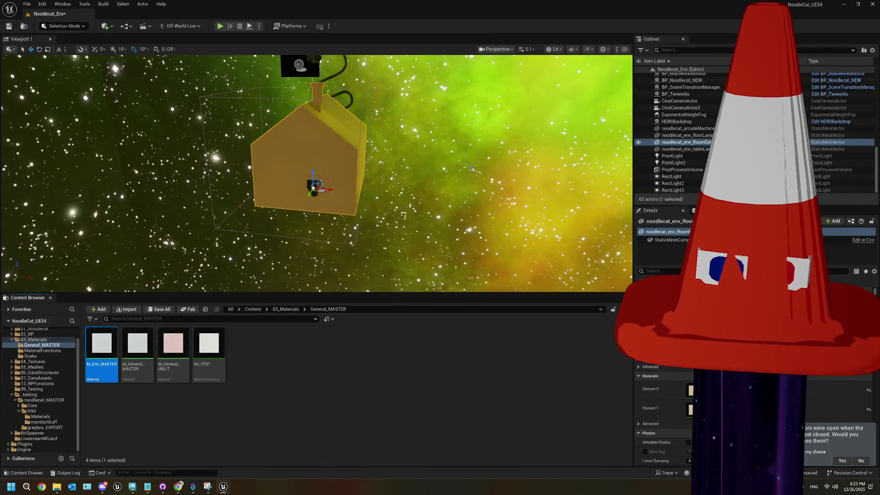
- View the level through CineCameraActor, deselect the asset, and start Play in the editor
click(493, 51)
click(534, 90)
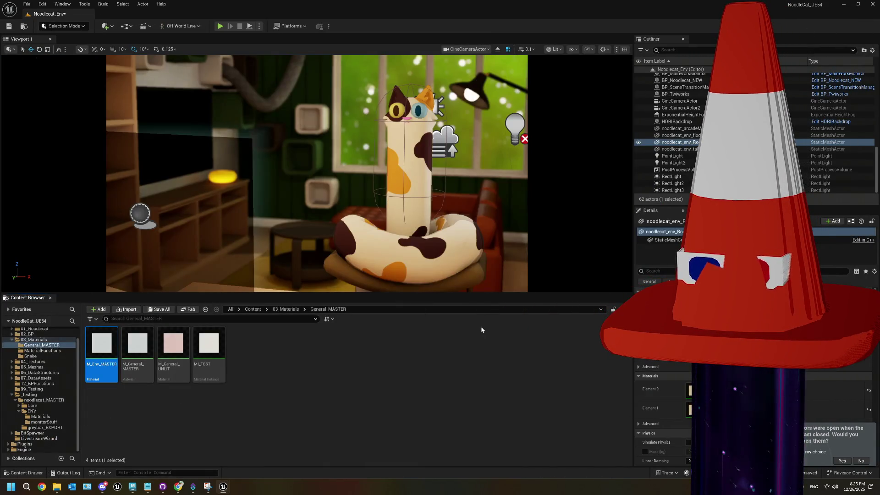
click(474, 351)
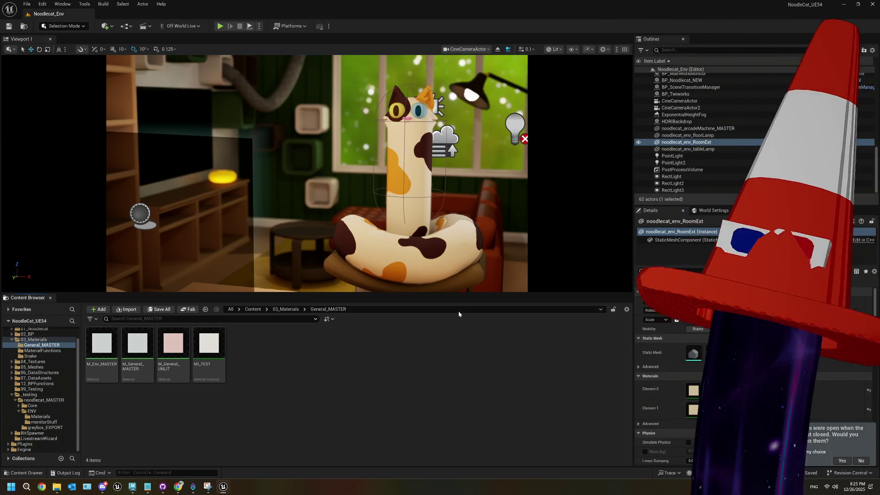
click(219, 26)
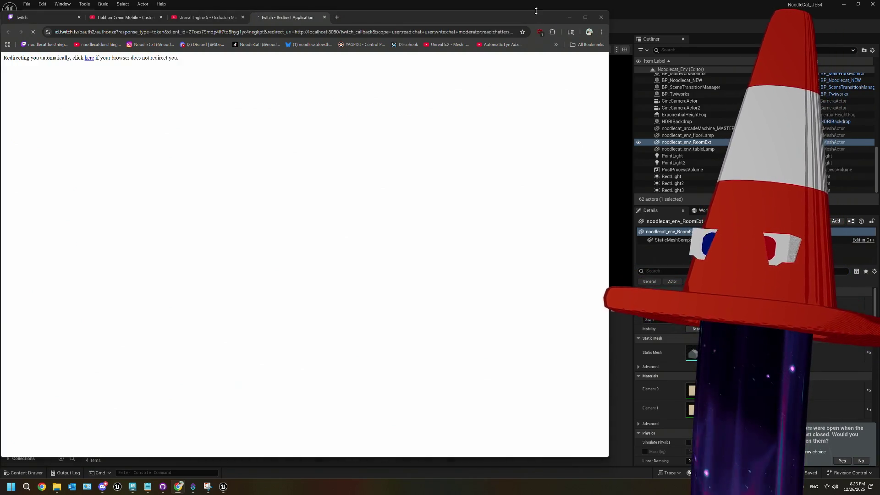
- Narrow the Chrome login window and bring the running Unreal game to the front
drag(612, 144, 408, 144)
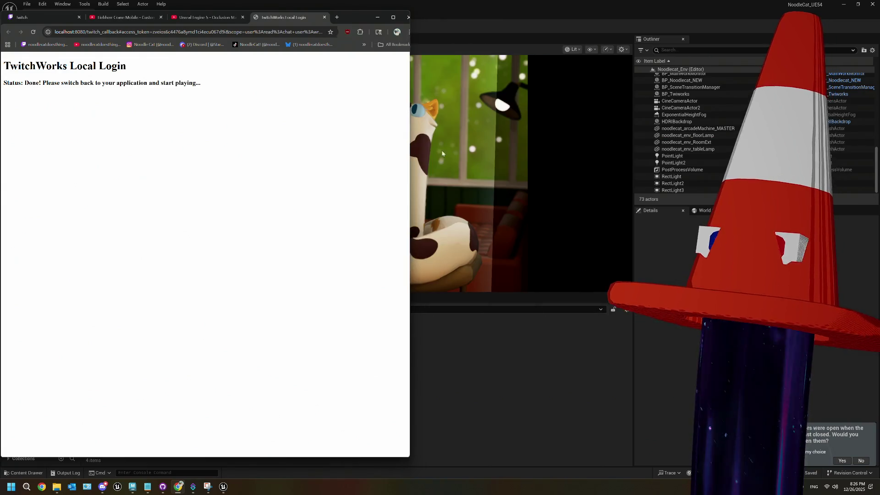
click(449, 147)
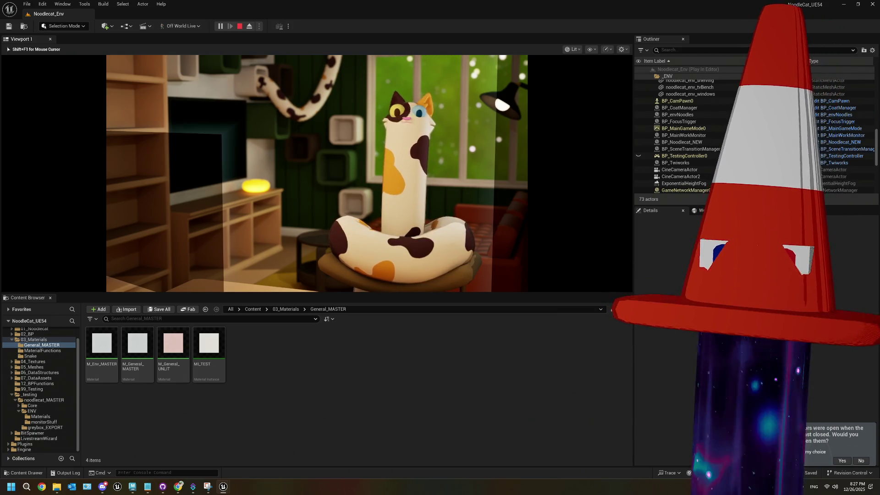
- Stop the play session, then briefly view and dismiss the captured Transform values snip
key(Escape)
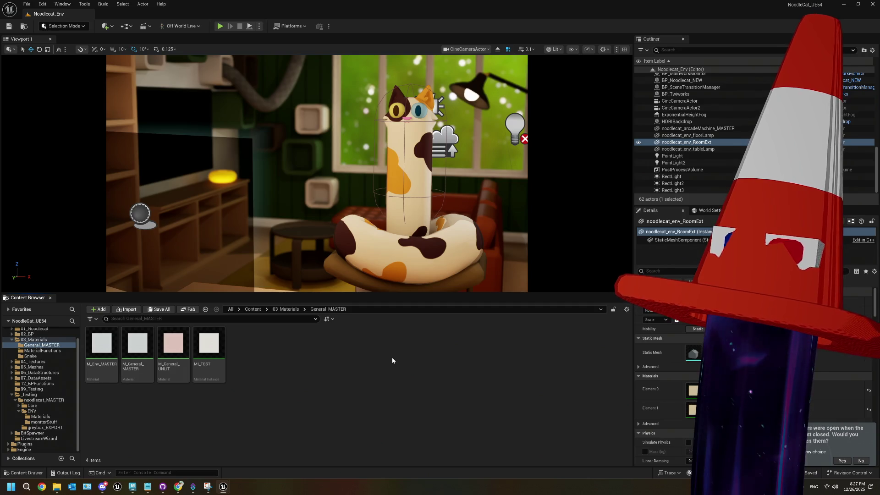
click(210, 485)
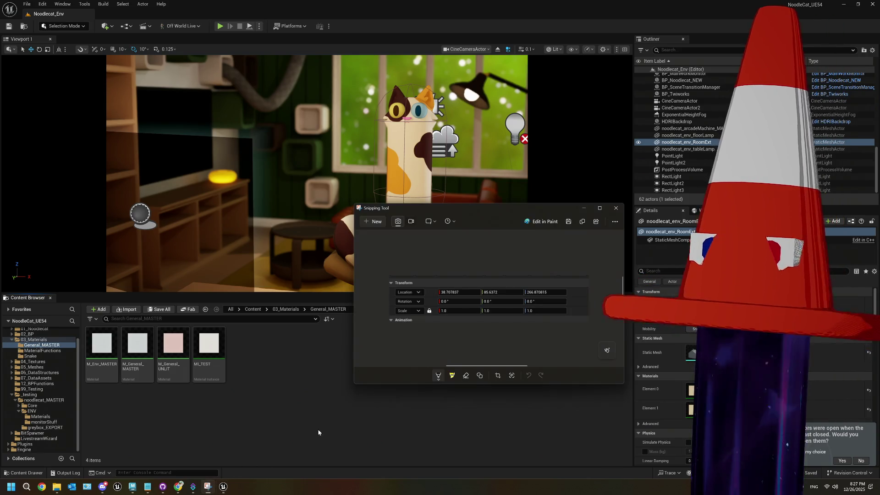
click(616, 212)
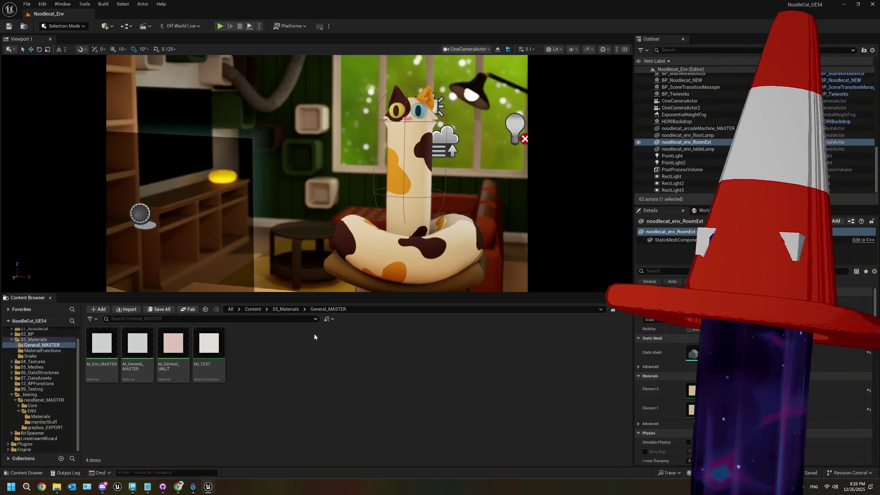
- Navigate the Content Browser from 03_Materials up to Content, then into _testing > noodlecat_MASTER
click(286, 309)
click(253, 309)
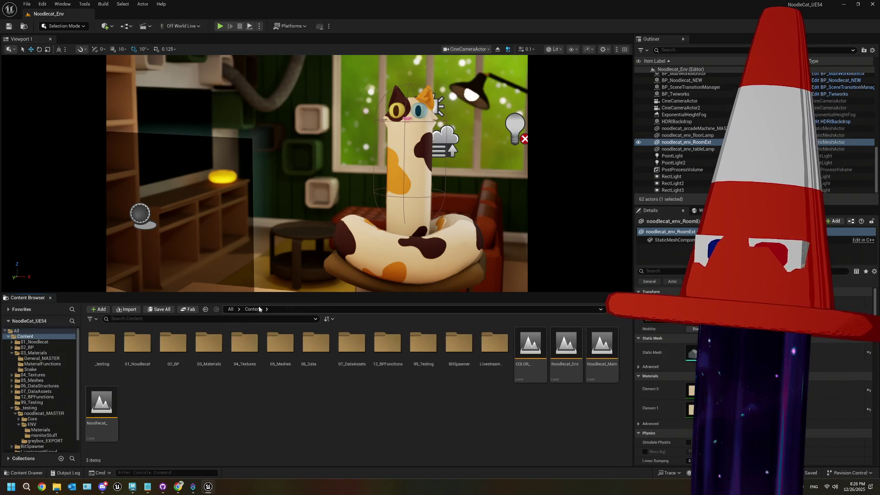
double_click(419, 353)
click(255, 309)
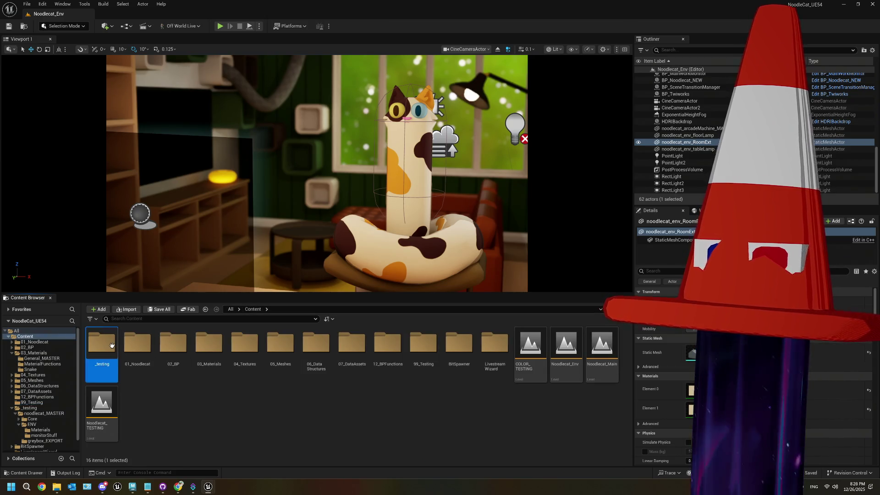
double_click(102, 344)
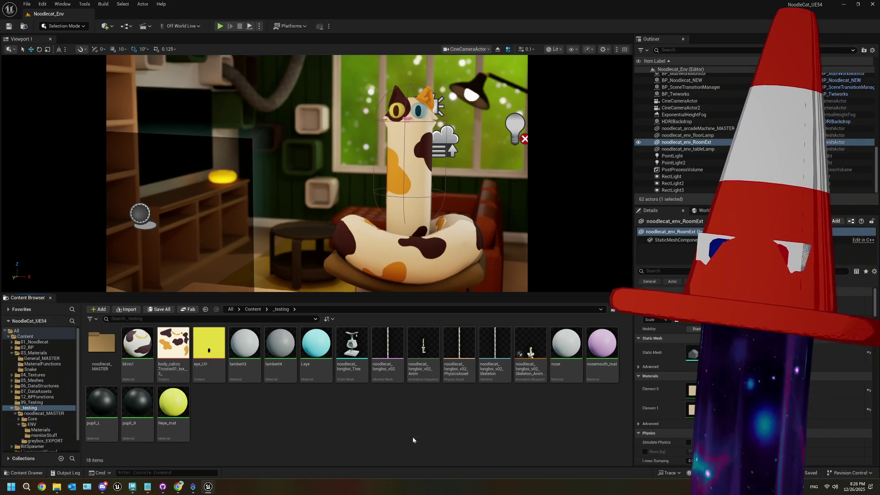
double_click(102, 343)
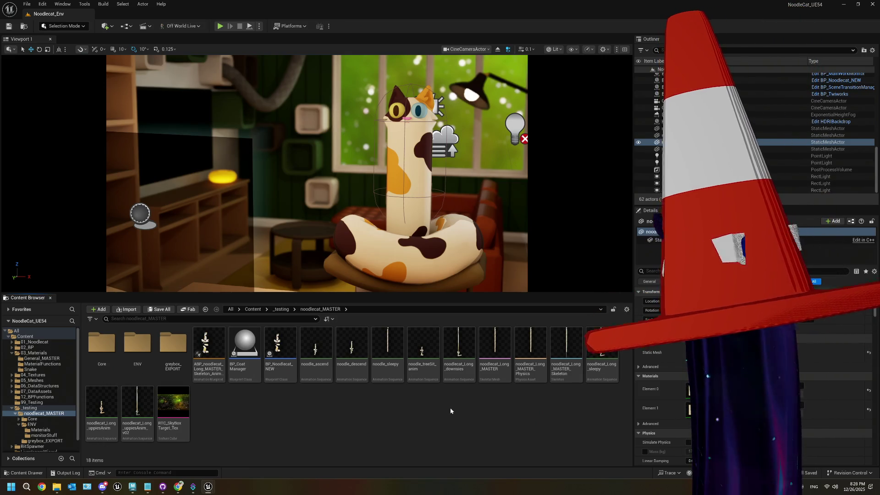
- In Chrome, go from the Twitch dashboard to the channel page and open the Unreal Vtubers team
mouse_move(178, 486)
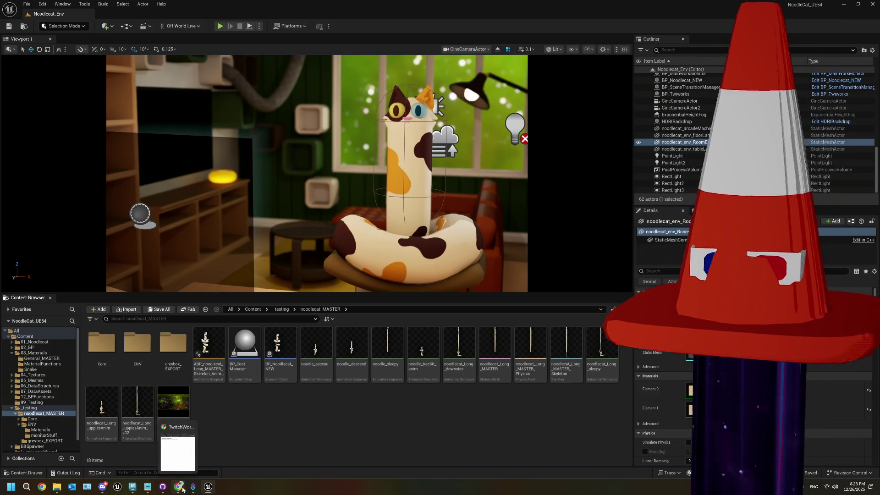
click(178, 449)
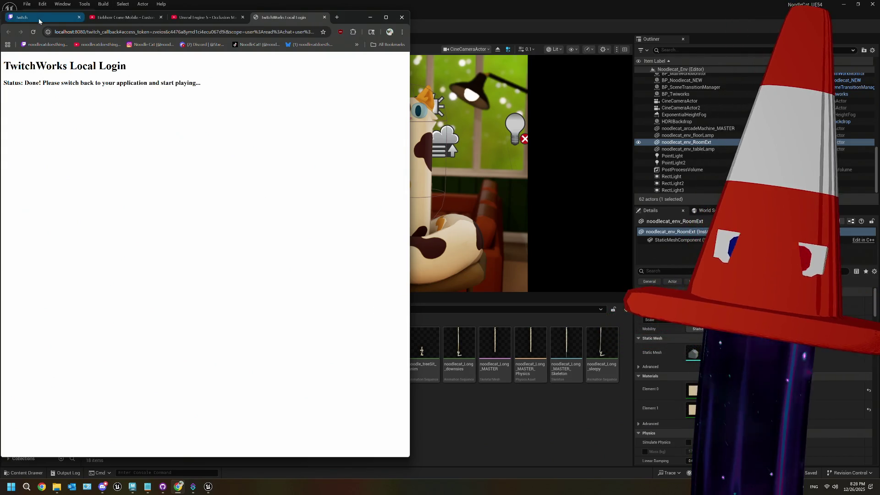
click(27, 17)
click(401, 61)
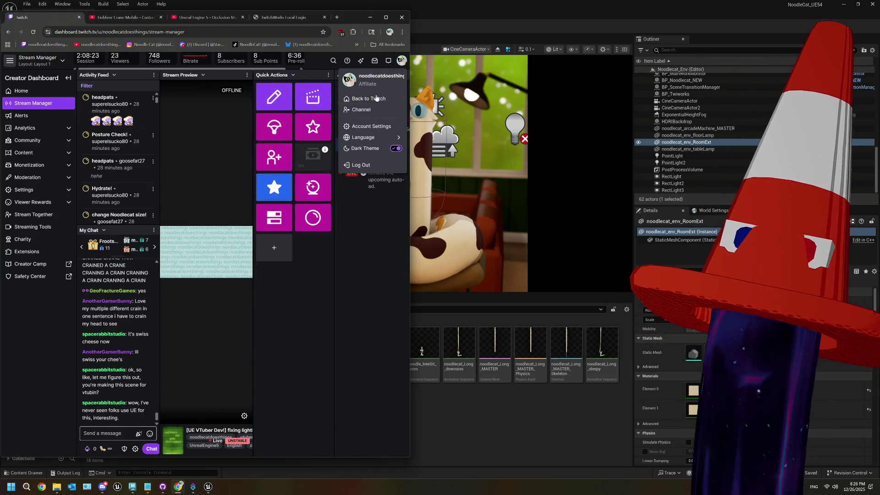
click(359, 105)
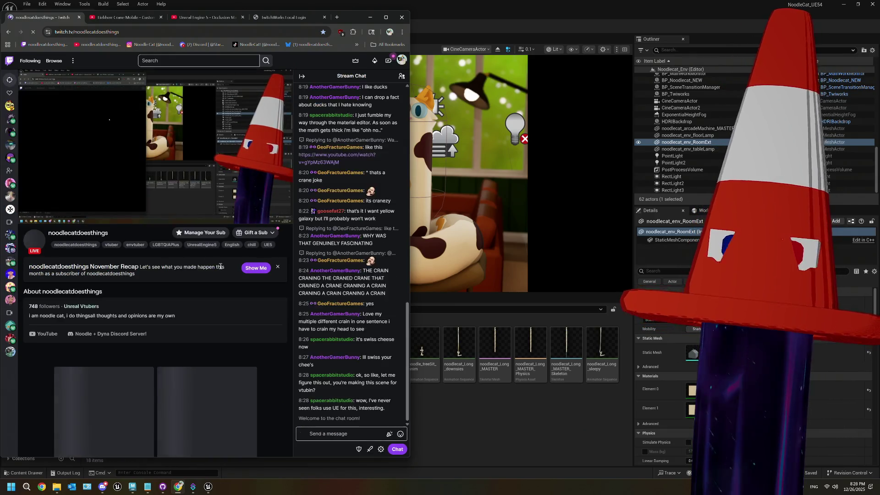
scroll(130, 341, down, 5)
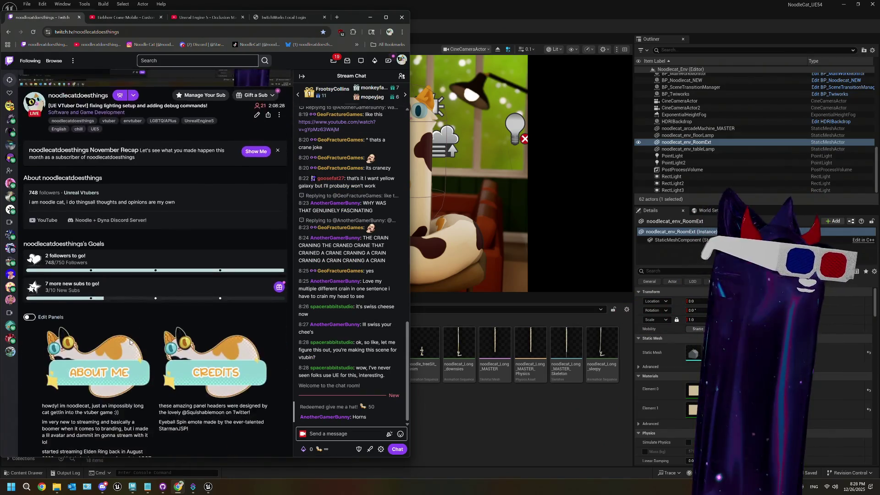
scroll(183, 295, up, 3)
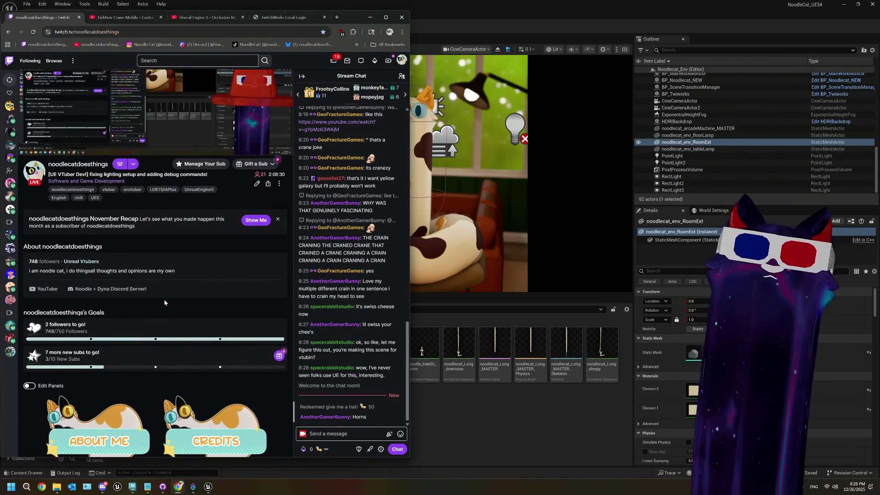
click(78, 262)
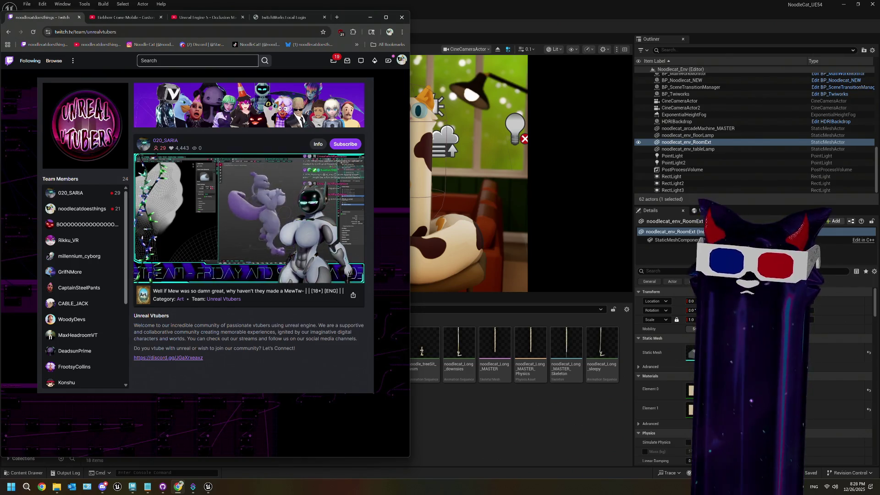
- Scroll through the Unreal Vtubers team member list, then return to the Unreal Editor
mouse_move(307, 223)
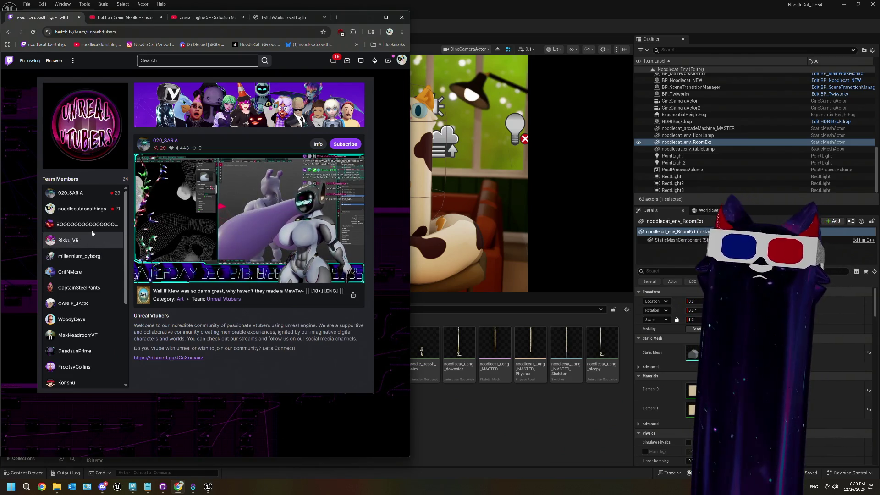
scroll(91, 232, down, 3)
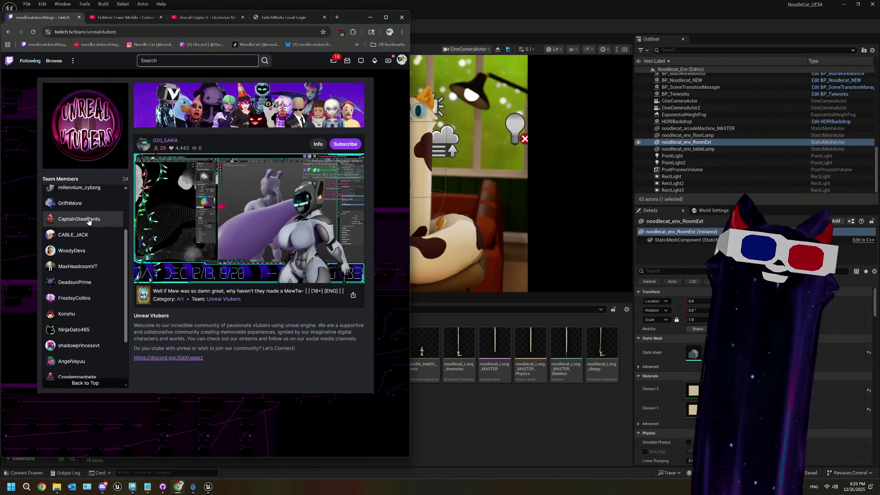
scroll(90, 229, up, 2)
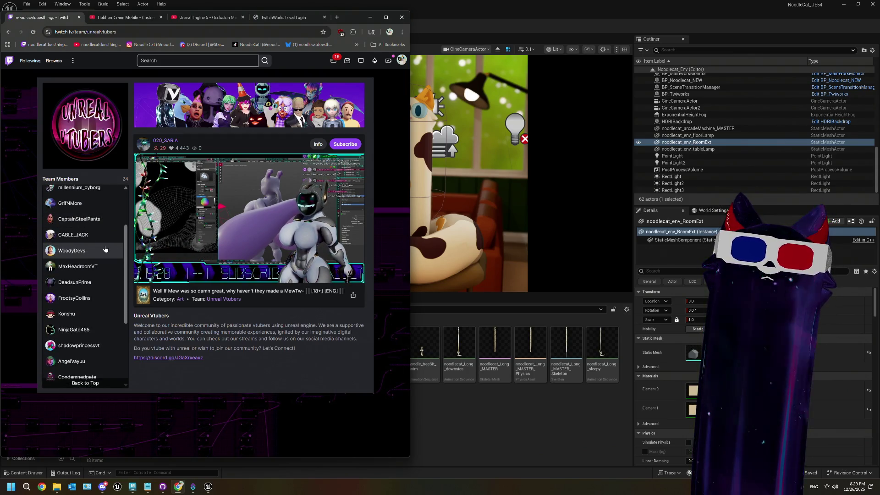
scroll(101, 238, down, 3)
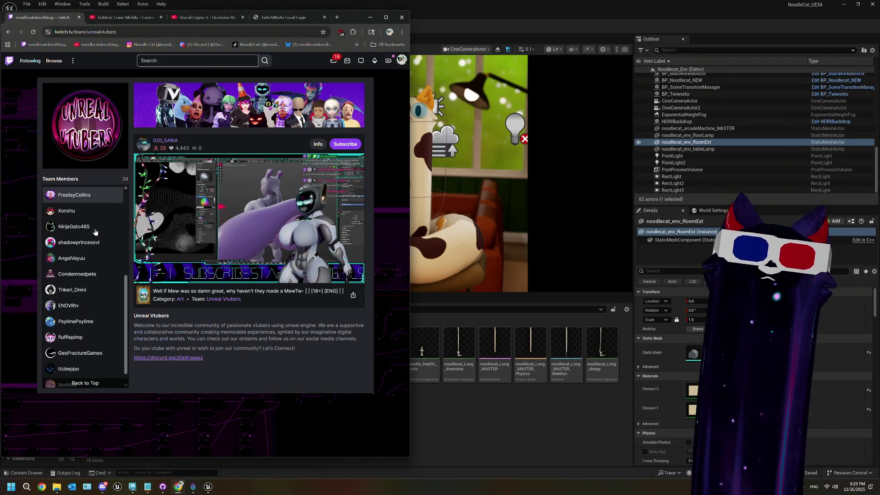
scroll(95, 232, down, 1)
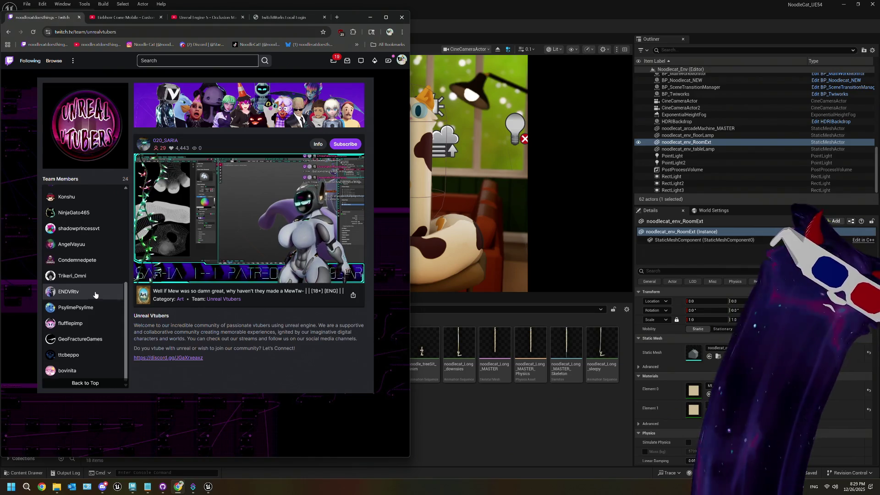
scroll(95, 294, up, 2)
scroll(96, 294, up, 3)
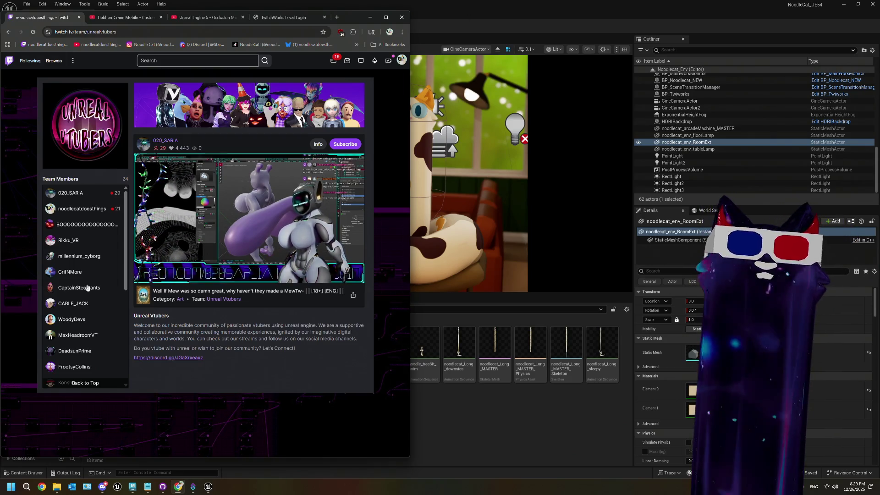
scroll(99, 305, down, 2)
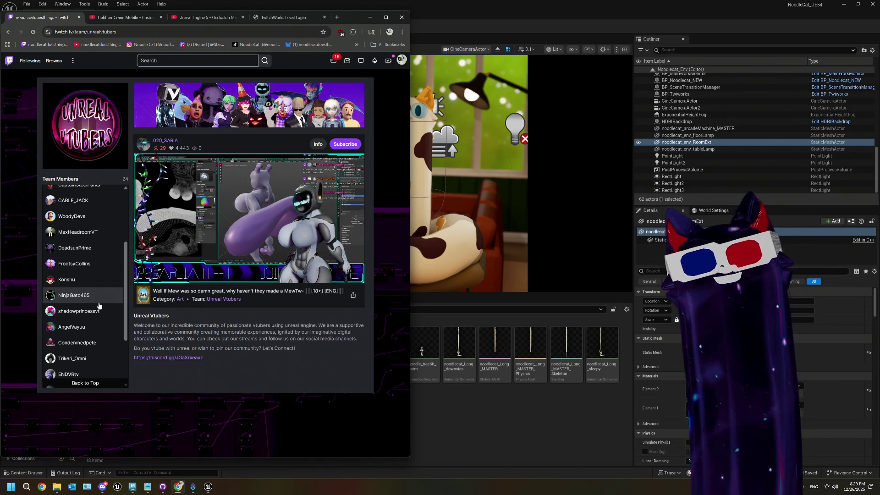
scroll(99, 306, down, 2)
scroll(98, 306, up, 4)
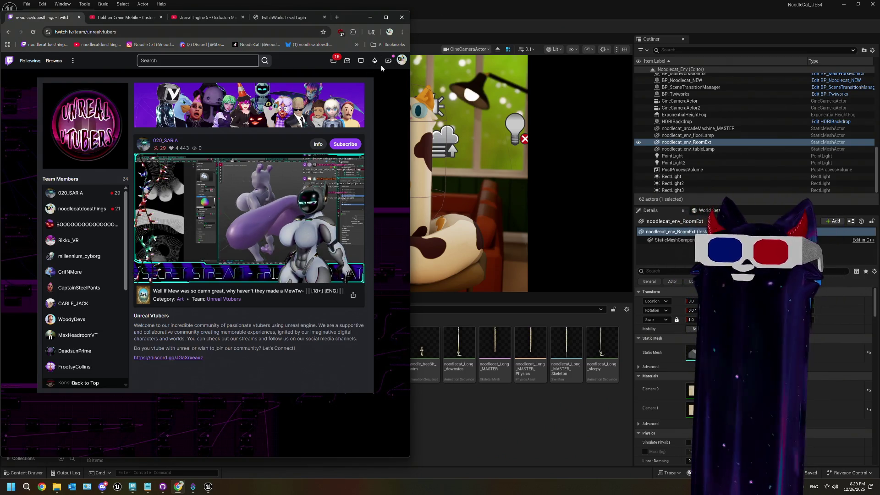
key(alt+Tab)
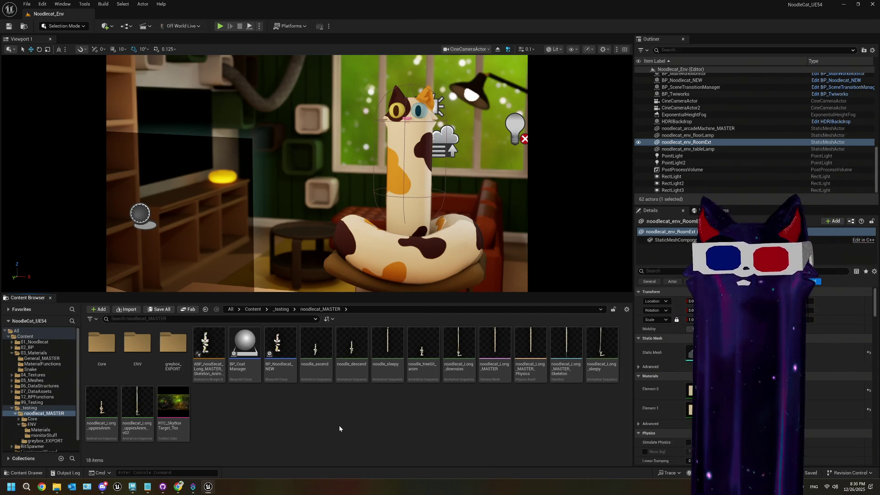
- Frame the selected RoomExt exterior mesh in the viewport
mouse_move(144, 491)
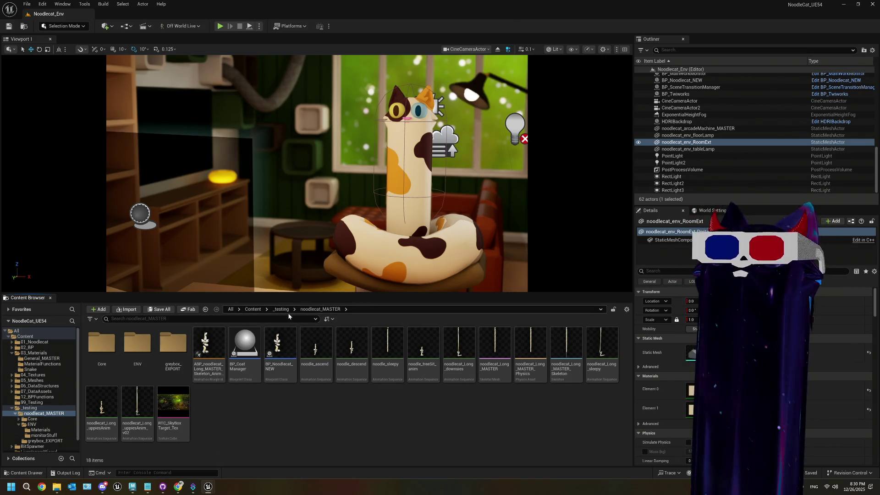
key(f)
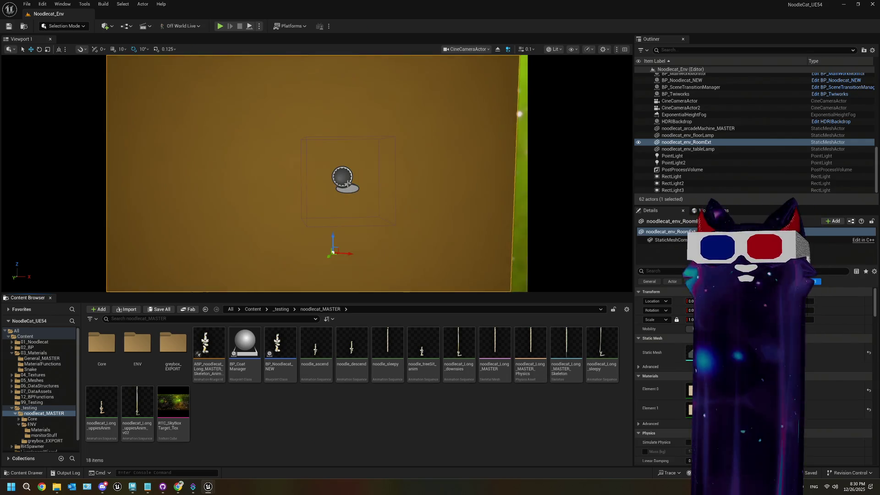
scroll(348, 184, down, 2)
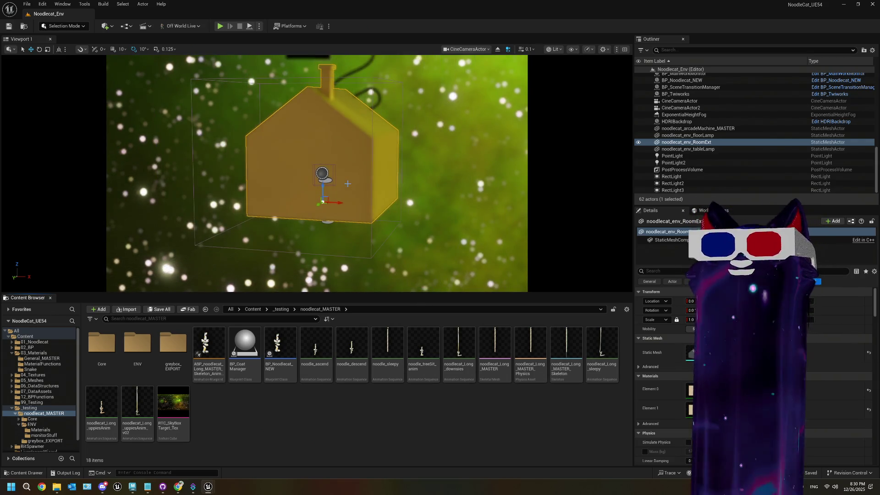
scroll(347, 184, up, 6)
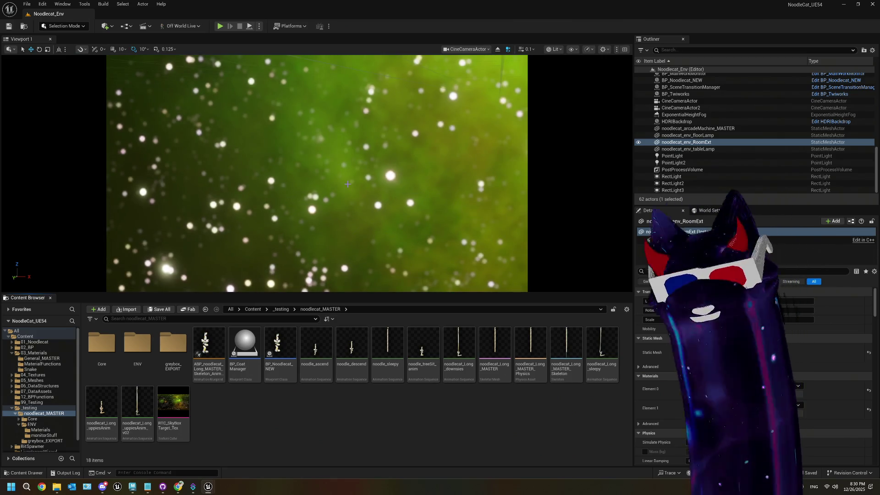
scroll(348, 183, down, 5)
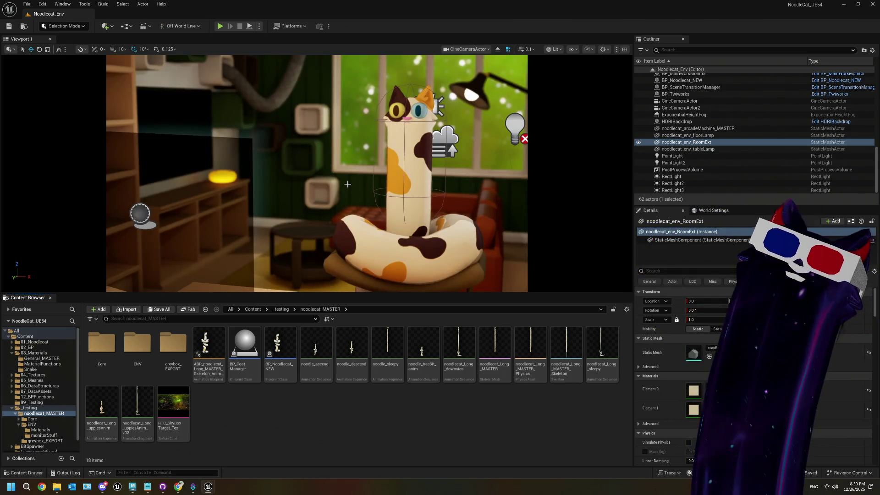
- Switch the viewport from CineCameraActor to Perspective and orbit around the house
click(467, 49)
click(476, 76)
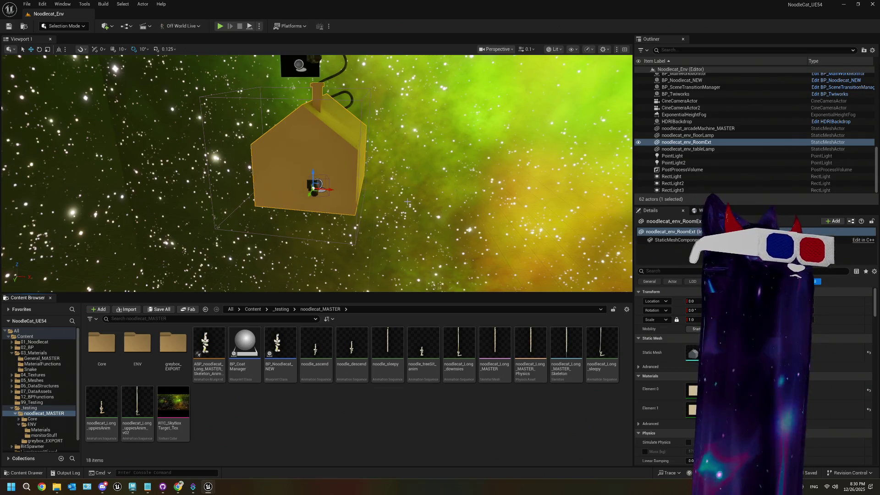
mouse_move(407, 201)
mouse_down()
mouse_move(415, 179)
mouse_move(463, 247)
mouse_move(454, 228)
mouse_move(426, 225)
mouse_move(440, 216)
mouse_move(431, 216)
mouse_up()
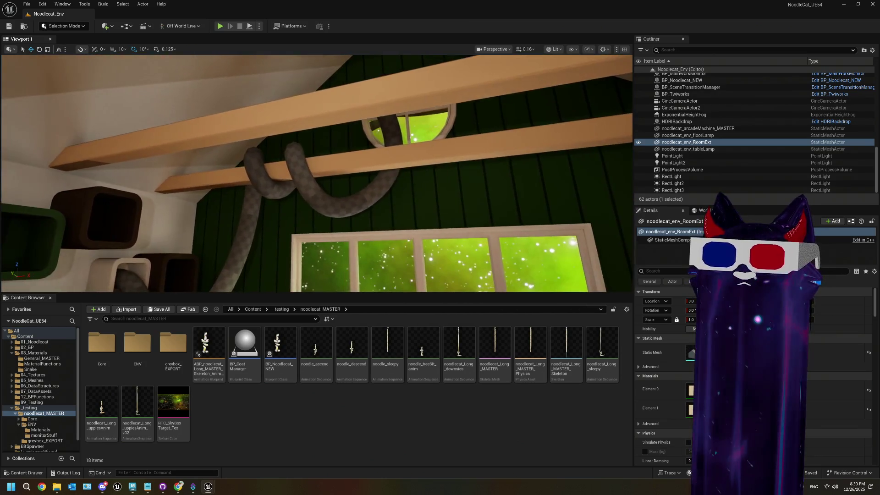
- Fly the viewport camera around the room to frame the shelf wall and arcade machine
key(a)
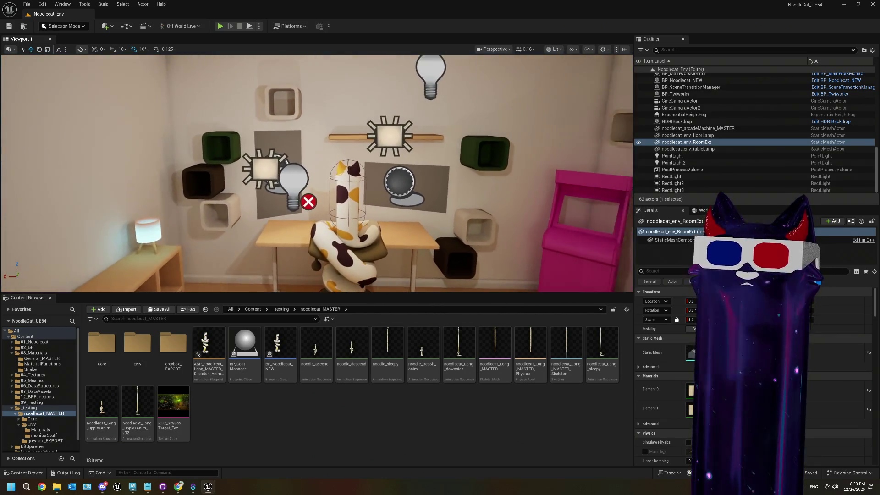
key(d)
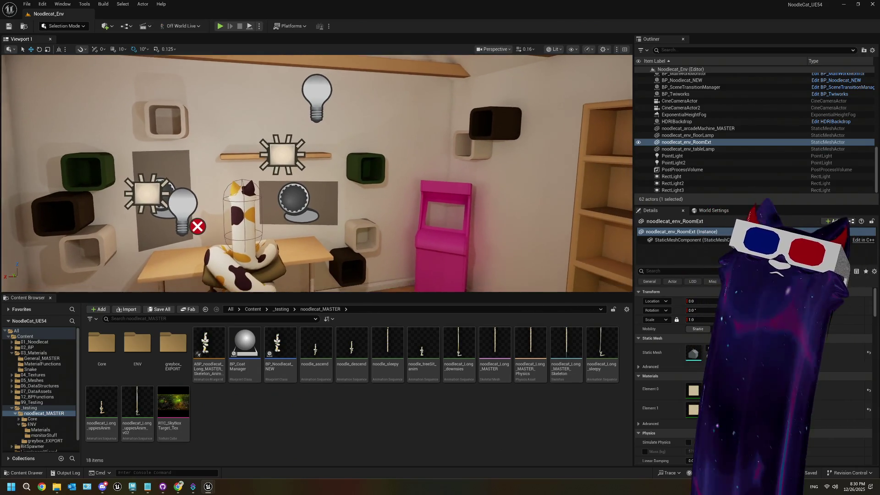
key(w)
key(w)
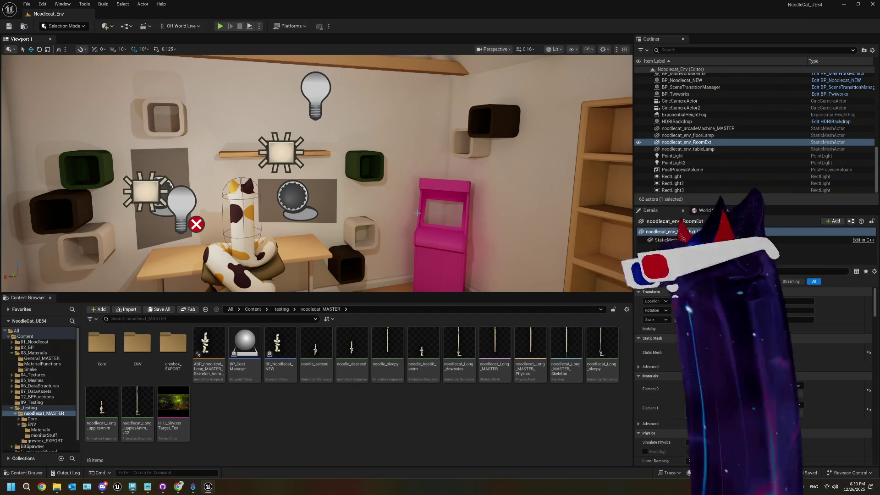
key(s)
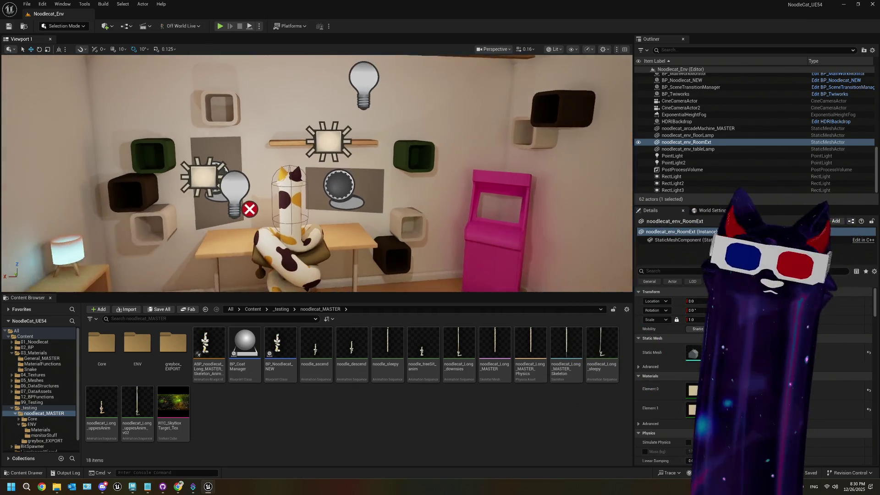
key(a)
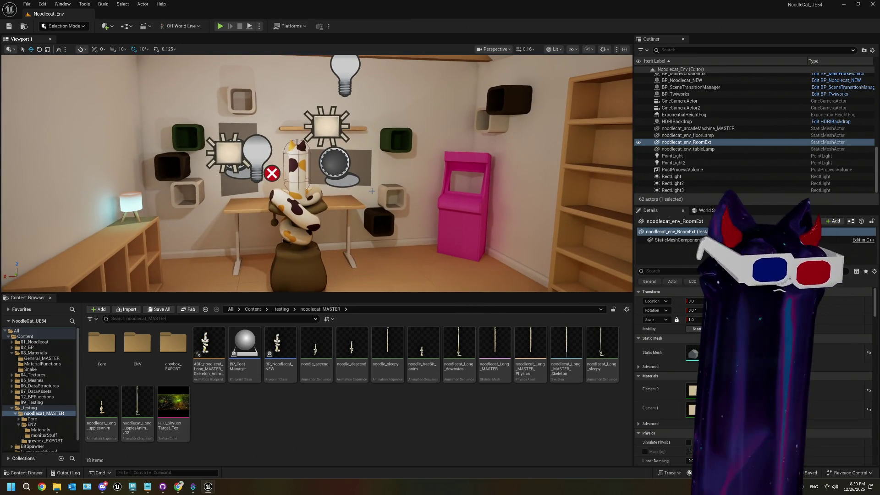
- Turn on Game View to hide editor icons and snip the viewport area
key(g)
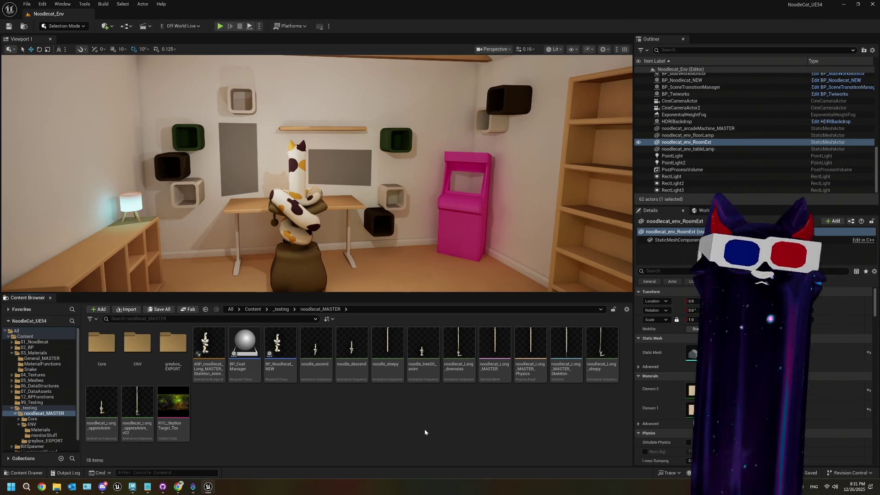
key(super+shift+s)
mouse_move(51, 56)
mouse_down()
mouse_move(427, 239)
mouse_move(631, 292)
mouse_up()
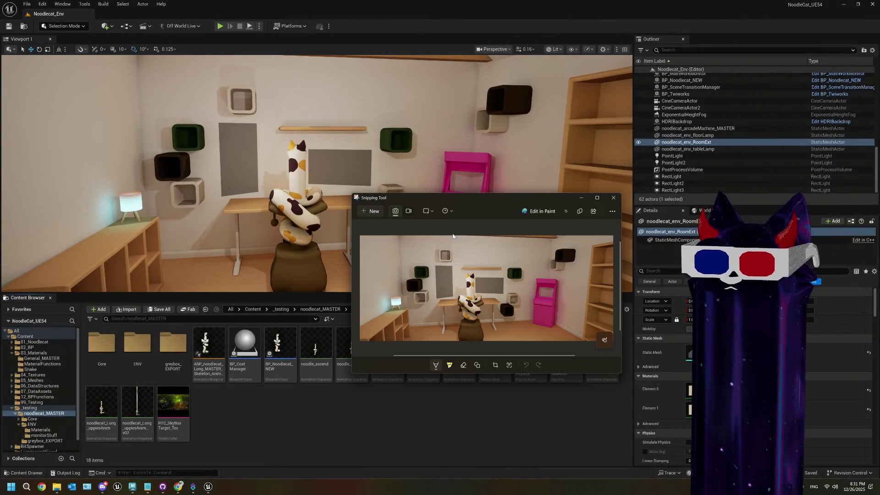
- Enlarge the snip window to full screen and set the pen colour to red
click(596, 198)
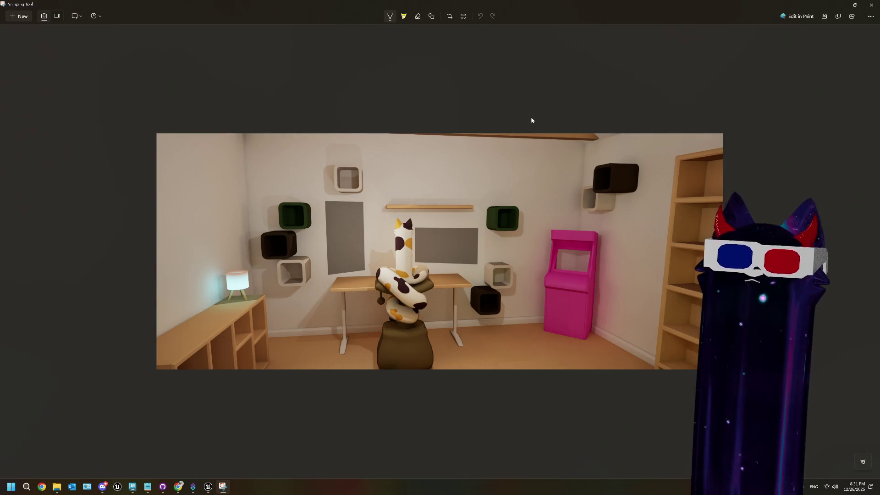
scroll(518, 185, up, 3)
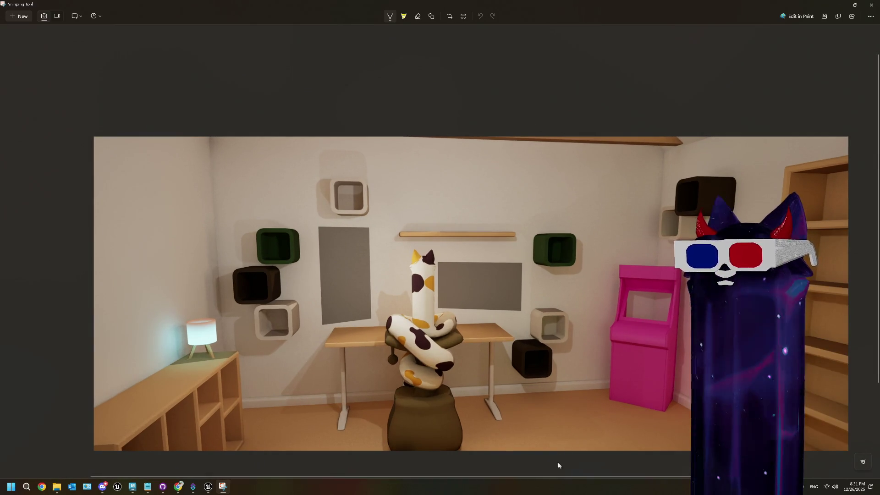
drag(573, 479, 675, 474)
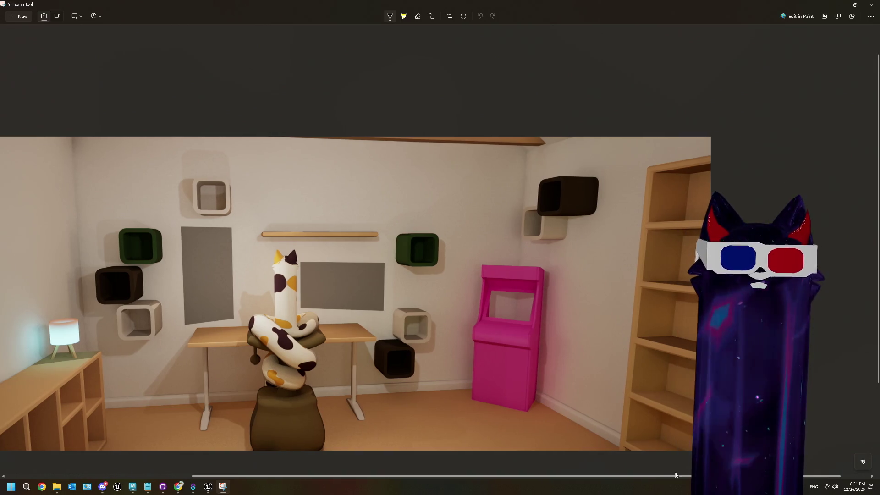
scroll(579, 347, down, 1)
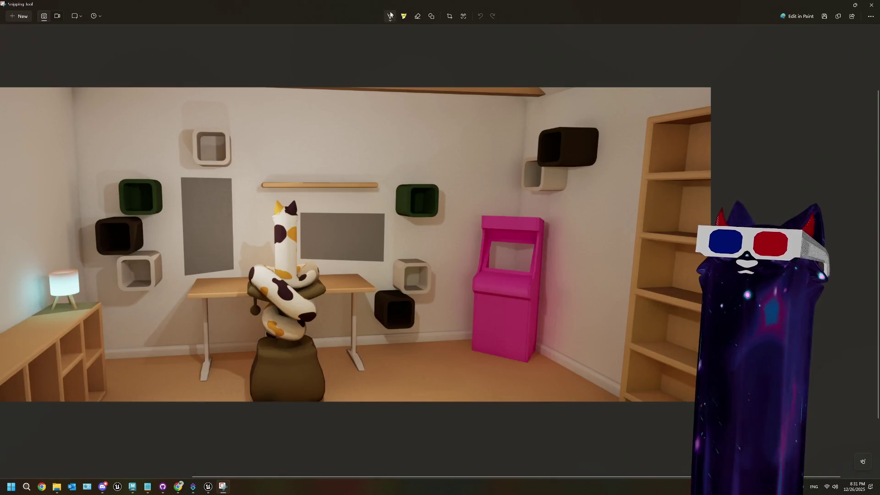
click(391, 15)
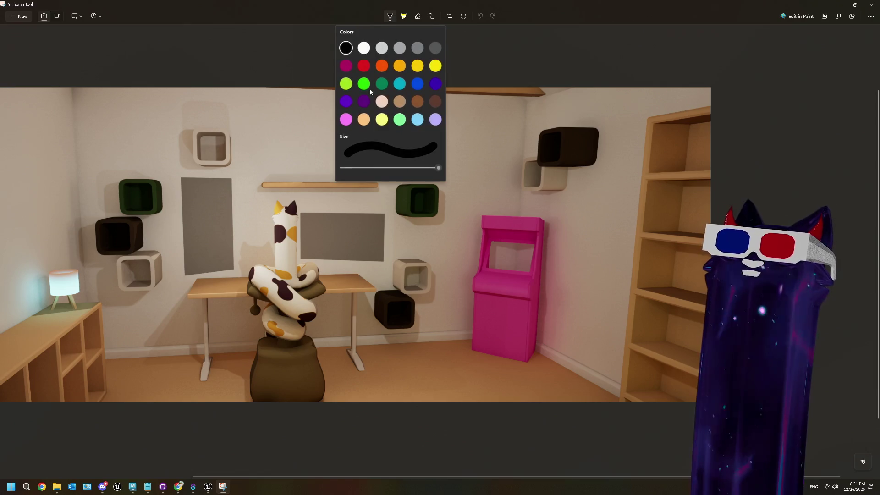
click(365, 67)
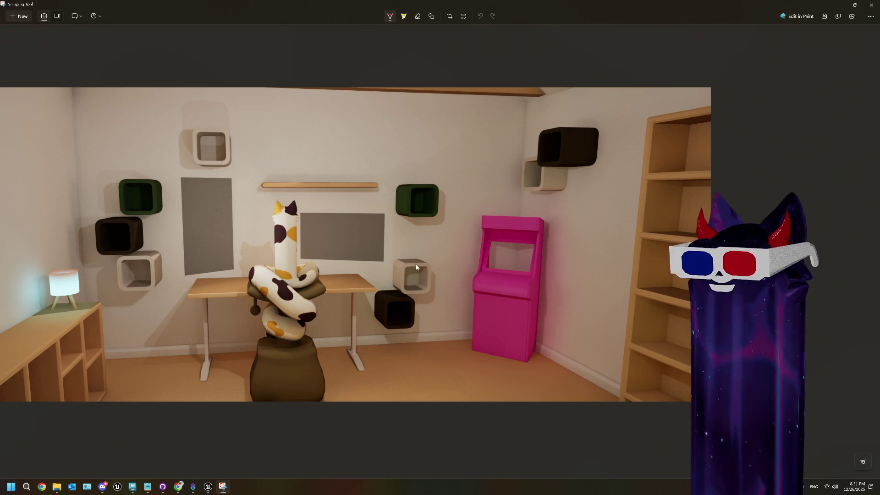
- Draw a red curve from the green to the dark shelf, then restart one from the lower white shelf
mouse_move(422, 197)
mouse_down()
mouse_move(472, 139)
mouse_move(435, 136)
mouse_move(471, 158)
mouse_move(521, 133)
mouse_move(557, 152)
mouse_up()
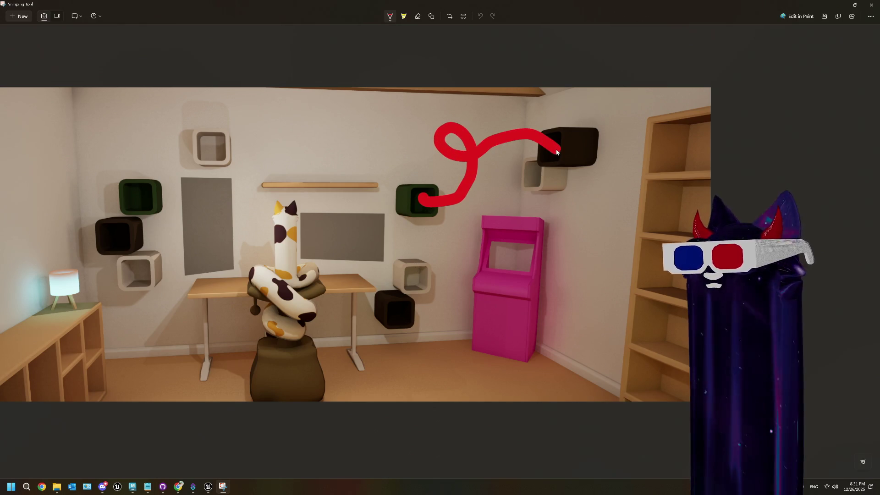
key(ctrl+z)
mouse_move(433, 211)
mouse_down()
mouse_move(447, 113)
mouse_move(551, 148)
mouse_up()
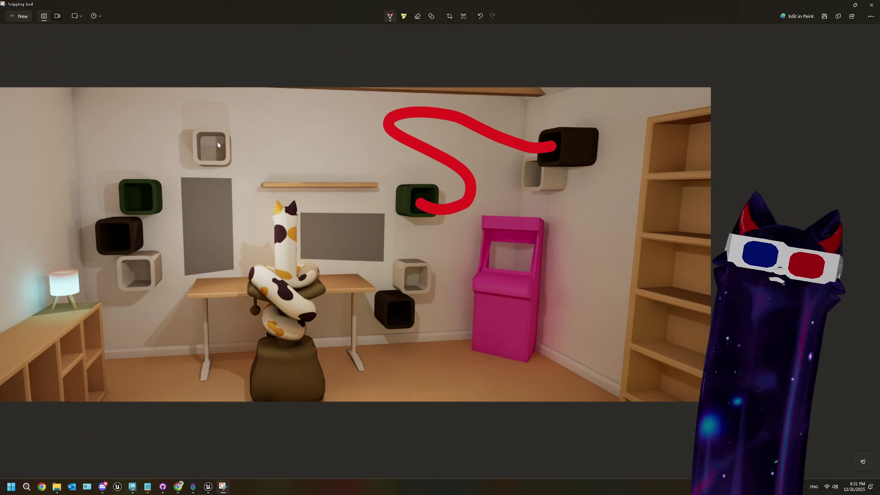
mouse_move(218, 146)
mouse_down()
mouse_move(97, 160)
mouse_move(146, 208)
mouse_move(120, 231)
mouse_move(149, 270)
mouse_up()
key(ctrl+z)
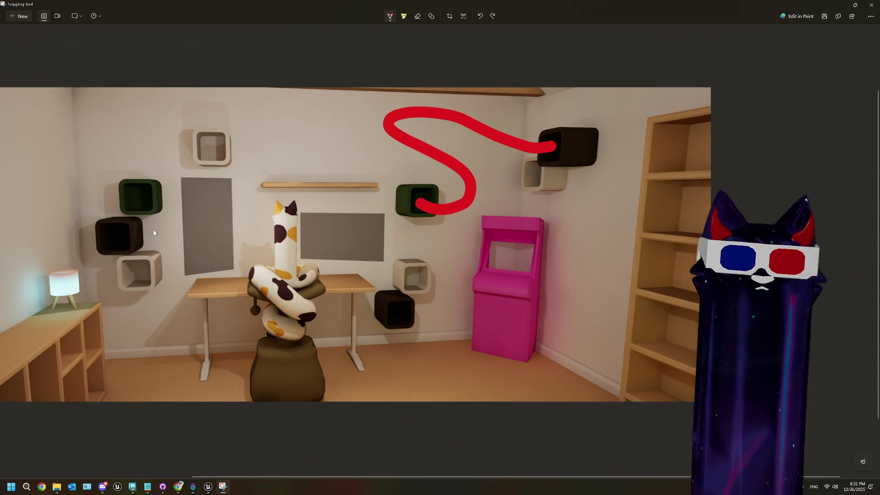
mouse_move(144, 275)
mouse_down()
mouse_move(117, 272)
mouse_move(133, 198)
mouse_move(120, 230)
mouse_move(106, 164)
mouse_move(216, 156)
mouse_up()
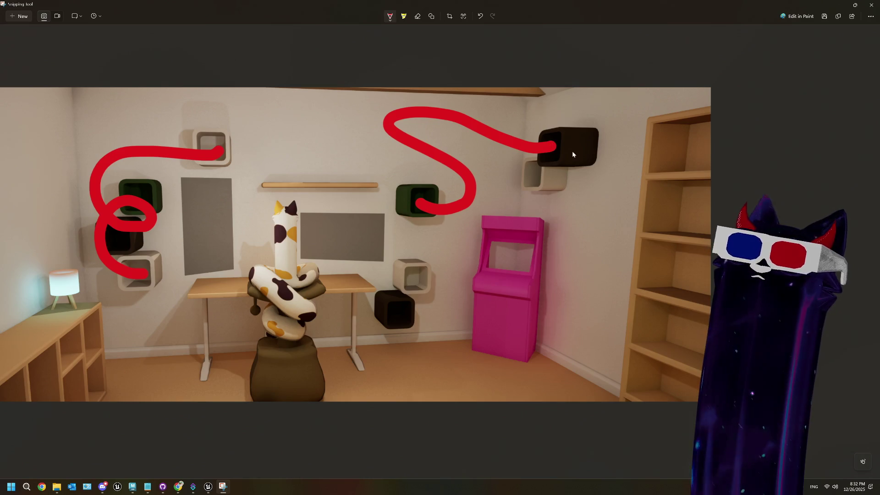
- Add a red stroke down the screenshot's right side, then minimize Snipping Tool
mouse_move(809, 110)
mouse_down()
mouse_move(871, 333)
mouse_move(858, 338)
mouse_up()
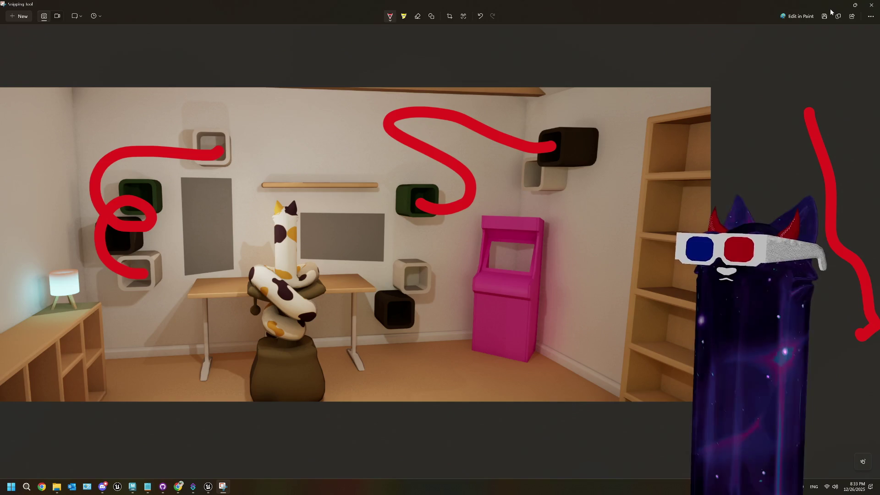
click(836, 8)
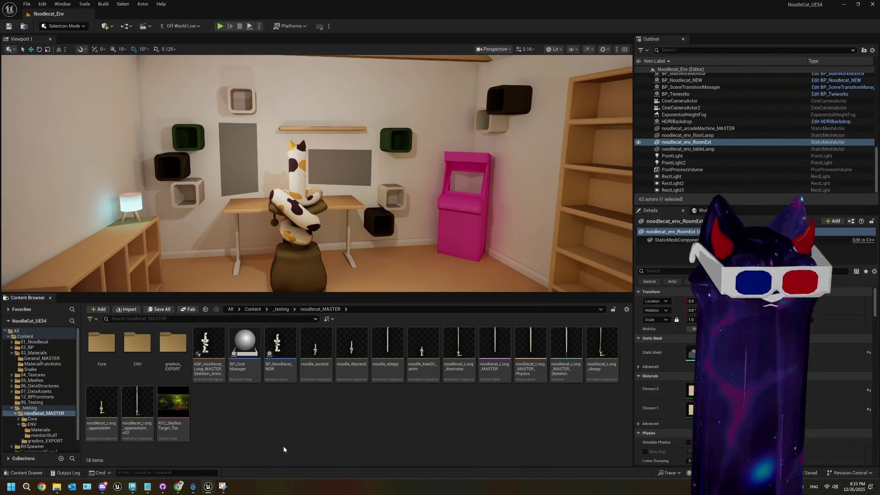
- In Maya, hide the house exterior mesh env_RoomExt
click(132, 486)
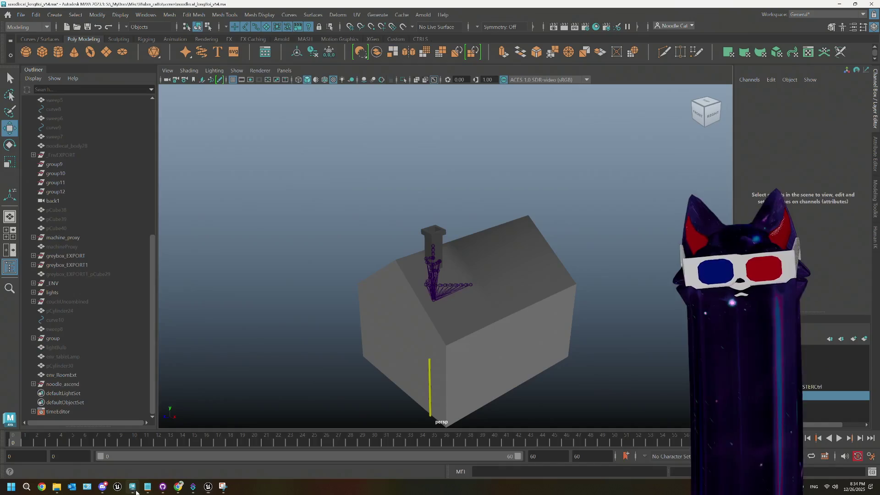
click(506, 319)
key(ctrl+h)
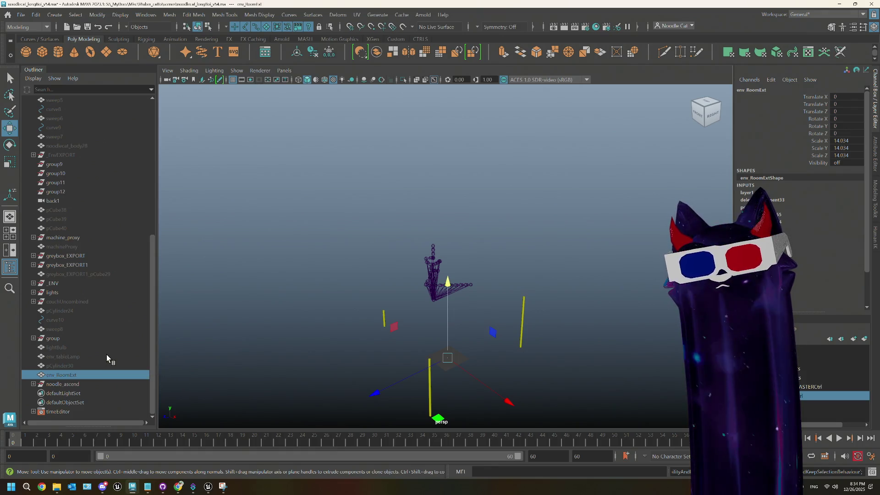
- Expand _ENV, unhide env_Room, and orbit the camera to look into the room
click(33, 283)
scroll(61, 289, down, 5)
click(70, 165)
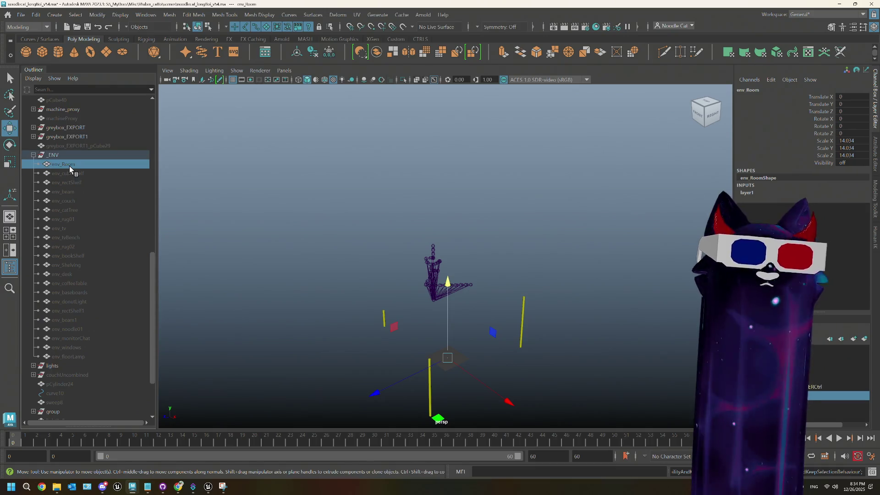
key(shift+h)
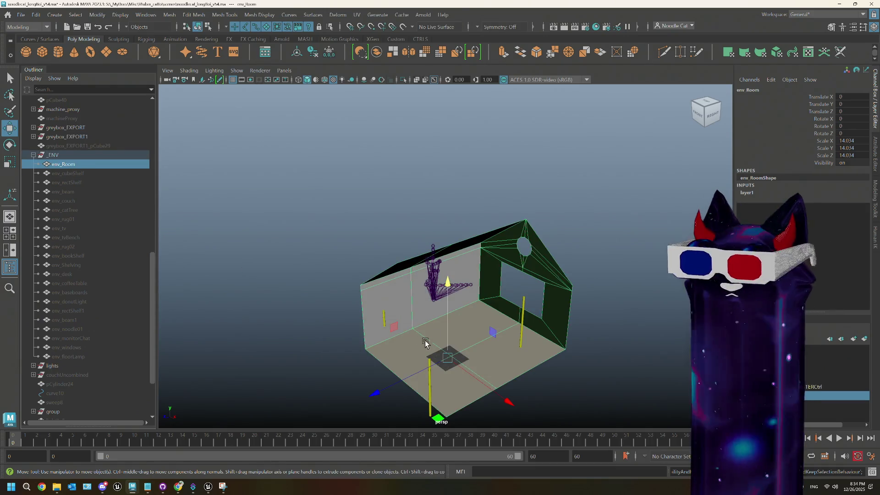
scroll(454, 318, up, 4)
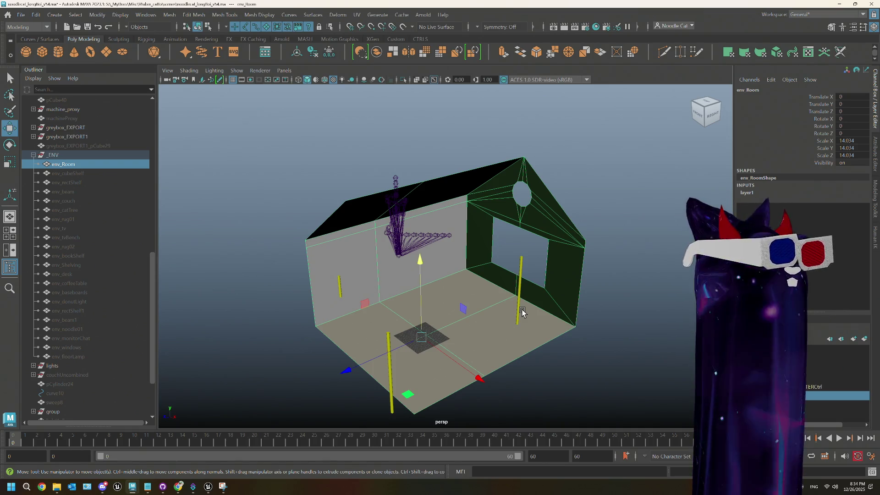
mouse_move(523, 313)
mouse_down()
mouse_move(457, 324)
mouse_move(431, 314)
mouse_up()
scroll(431, 311, up, 5)
scroll(451, 312, up, 3)
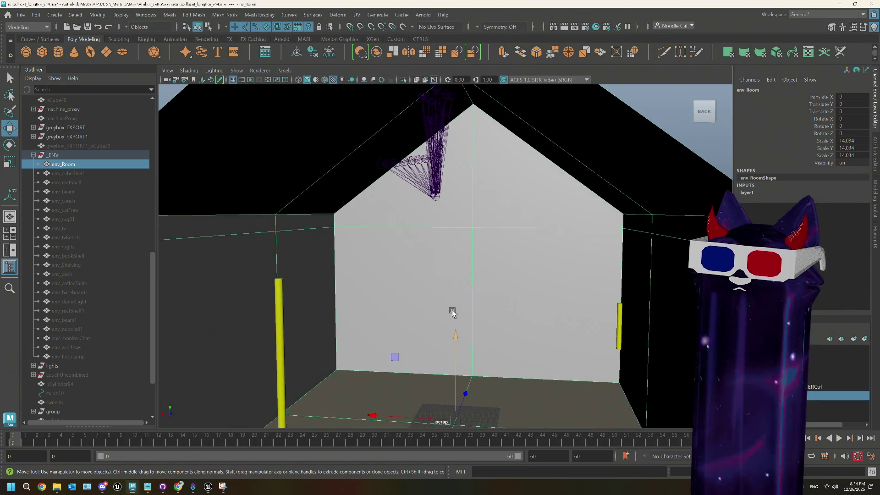
scroll(429, 304, down, 3)
scroll(435, 296, up, 4)
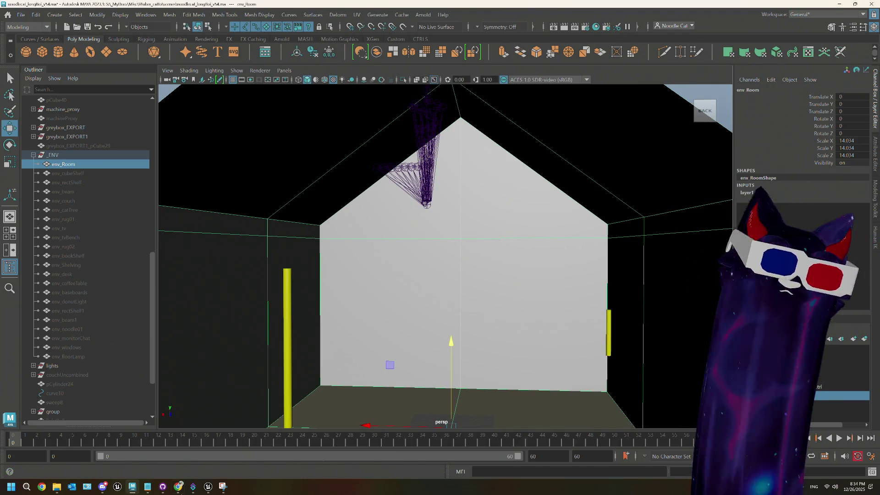
mouse_move(206, 485)
click(172, 447)
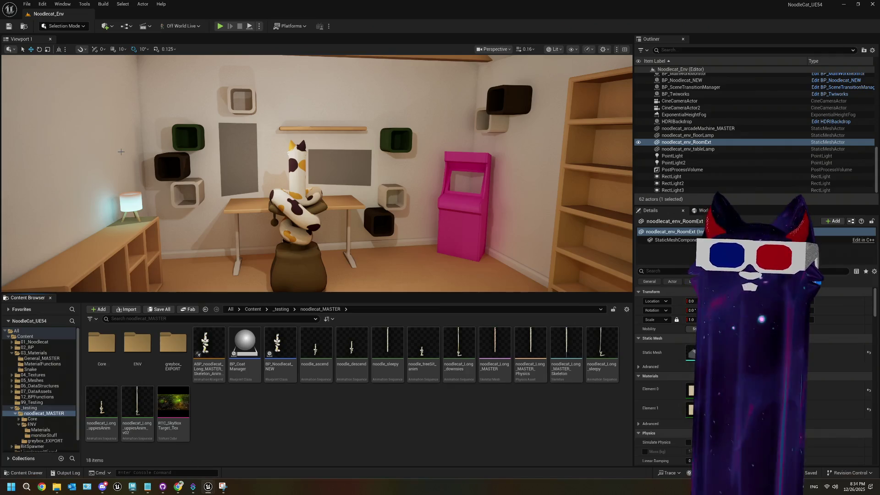
click(188, 138)
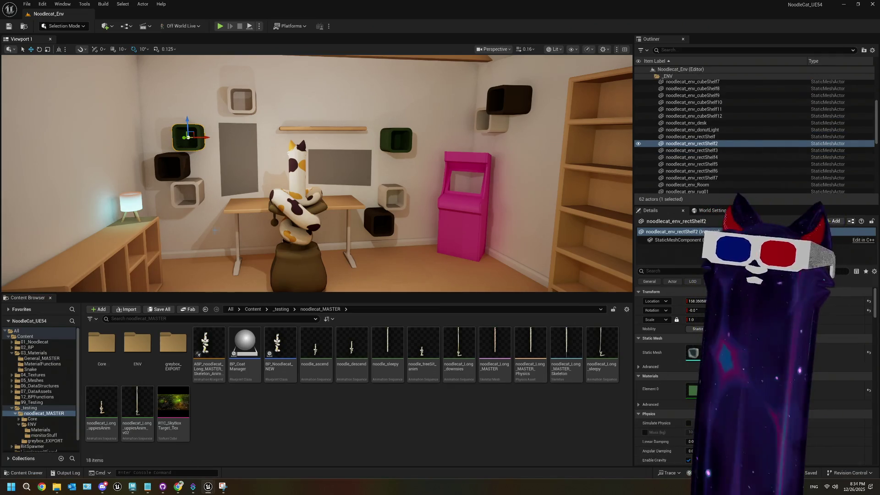
click(193, 197)
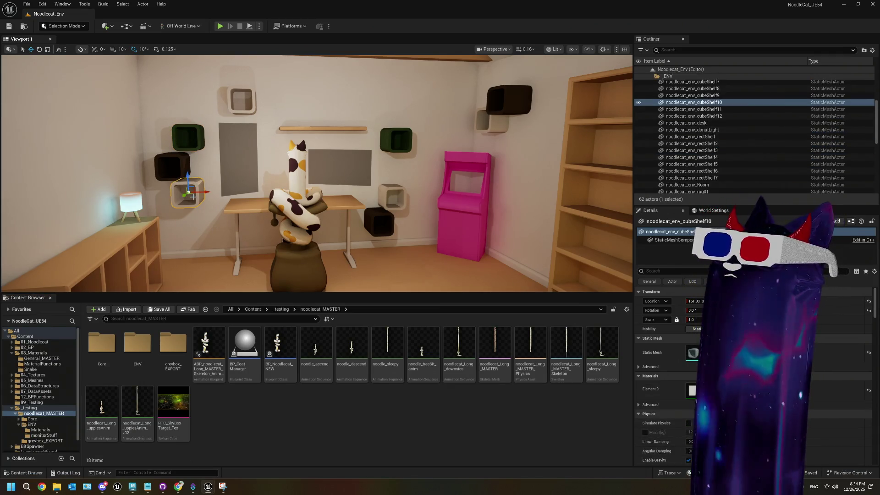
click(246, 94)
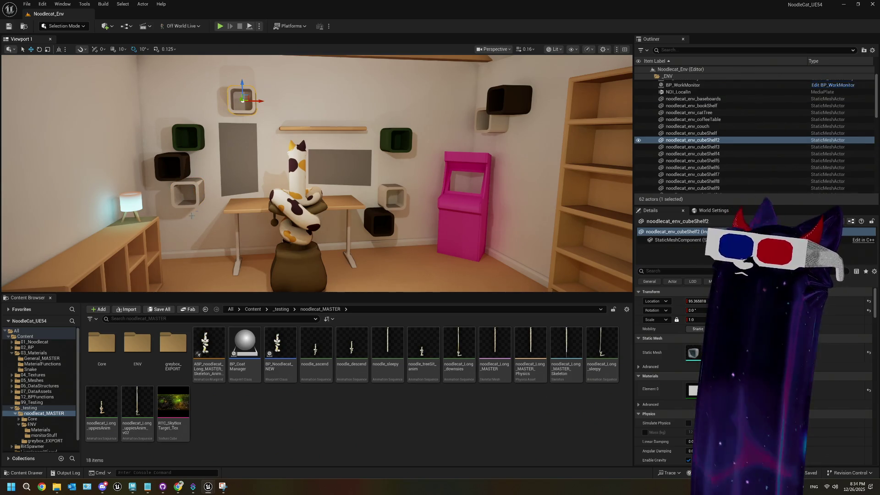
click(184, 200)
click(248, 88)
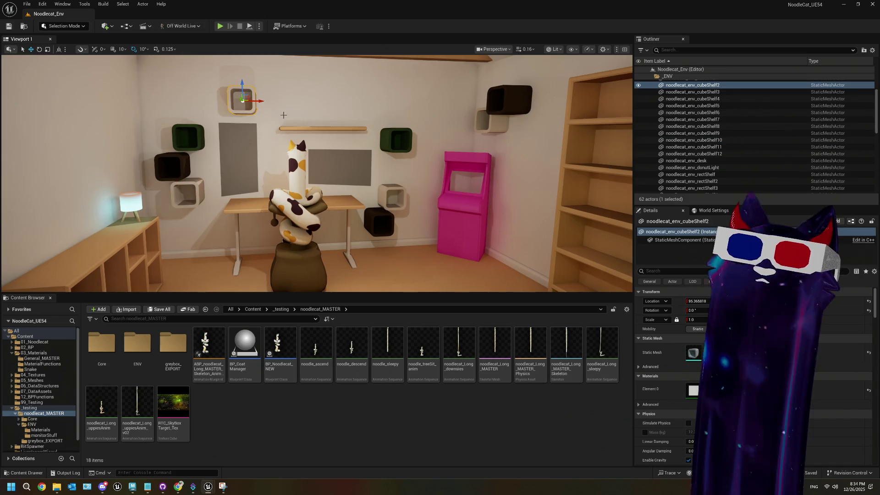
click(409, 144)
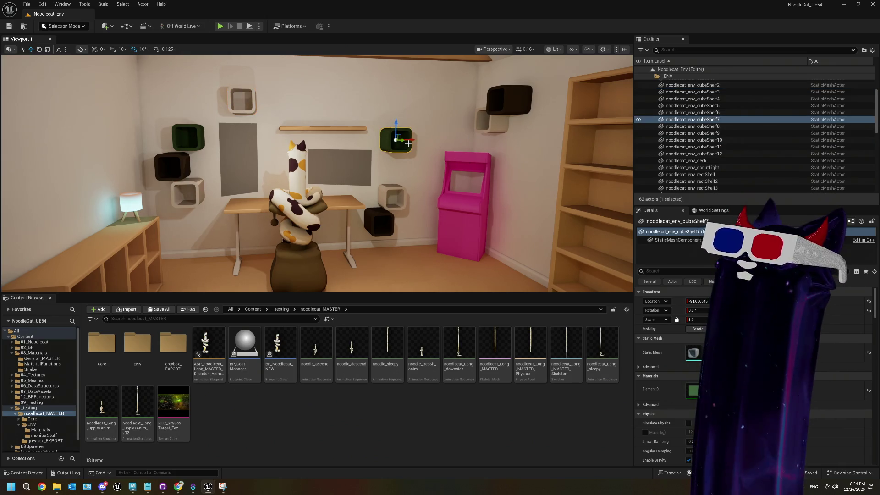
click(503, 103)
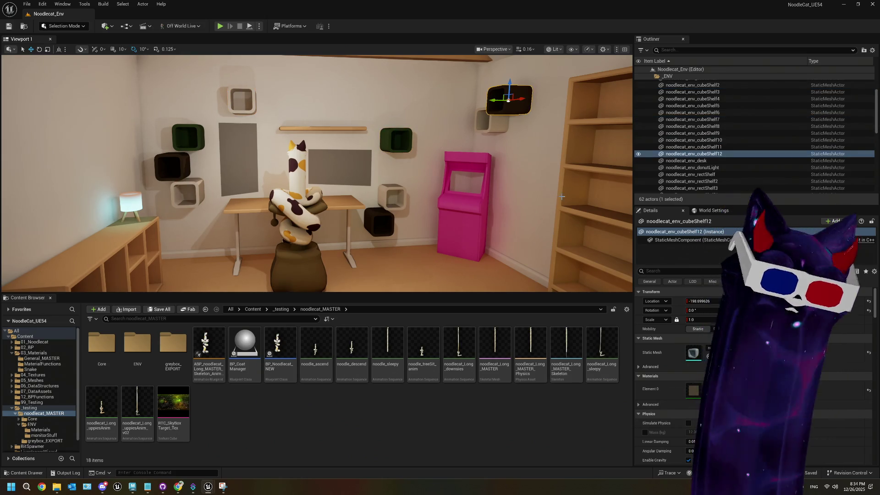
key(alt+Tab)
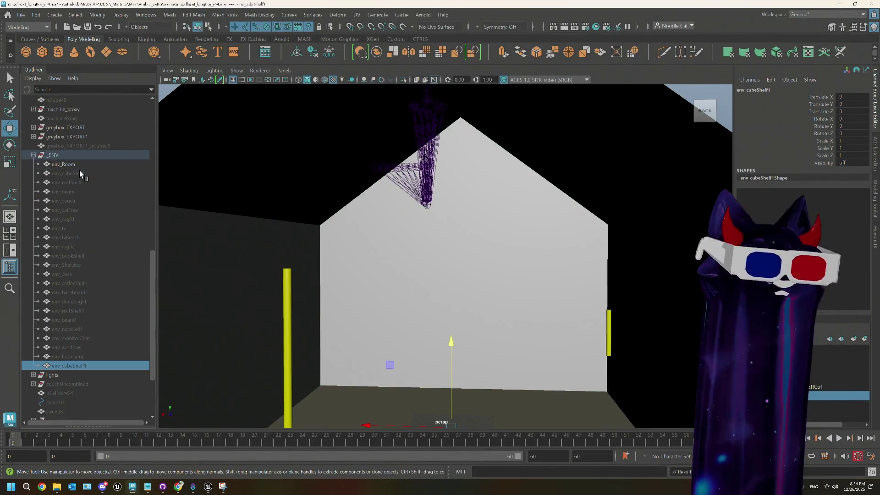
- Move env_cubeShelf1 out of _ENV and duplicate it into env_cubeShelf2, 3 and 4
drag(62, 370, 61, 364)
click(32, 155)
drag(78, 290, 71, 392)
key(ctrl+d)
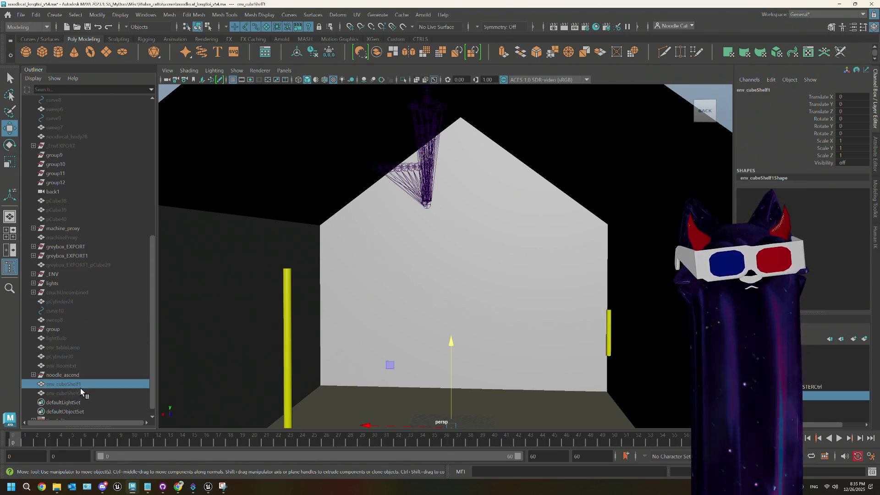
shift+click(85, 393)
key(ctrl+d)
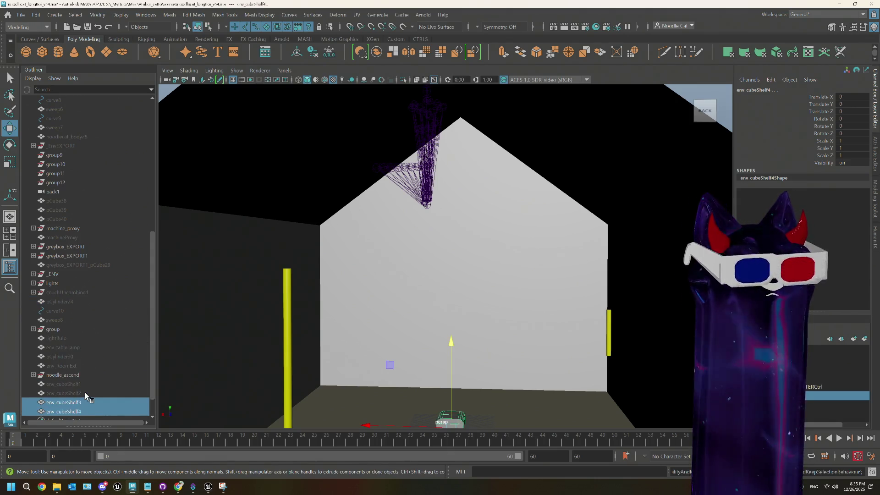
- Unhide env_cubeShelf1 and env_cubeShelf2, then select env_cubeShelf1 on its own
click(82, 383)
shift+click(81, 390)
key(shift+h)
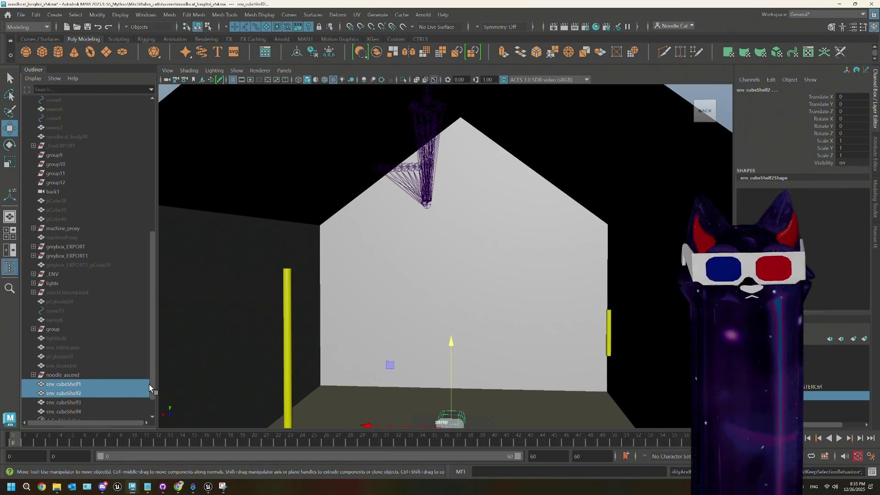
scroll(405, 345, down, 2)
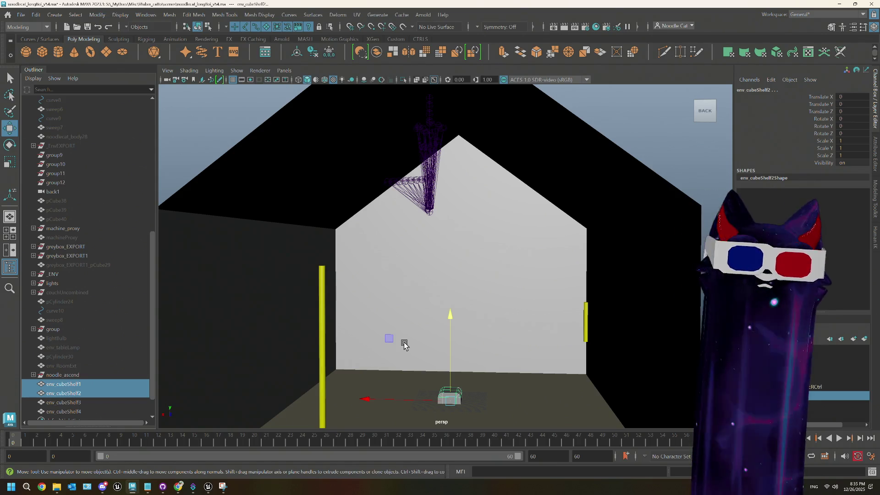
scroll(55, 362, down, 3)
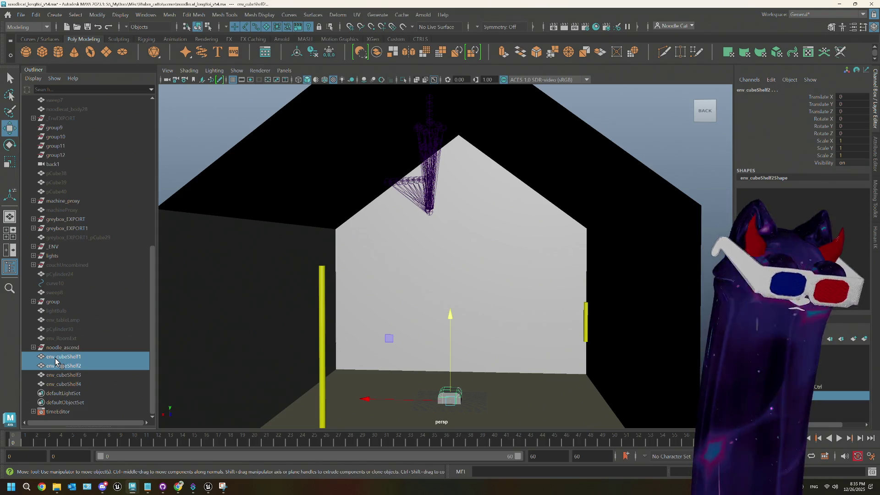
click(64, 347)
click(78, 357)
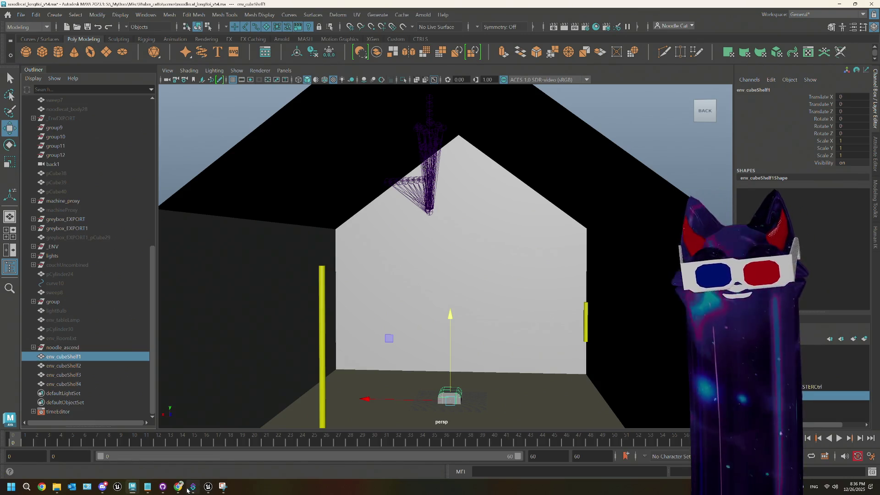
click(212, 490)
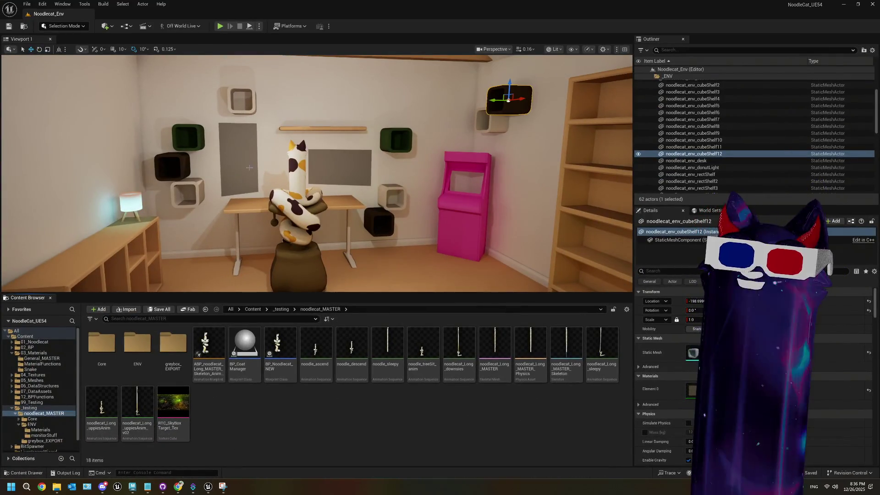
- Select cubeShelf10 in Unreal, tile Unreal and a widened Maya, and open env_cubeShelf1's attributes
click(188, 192)
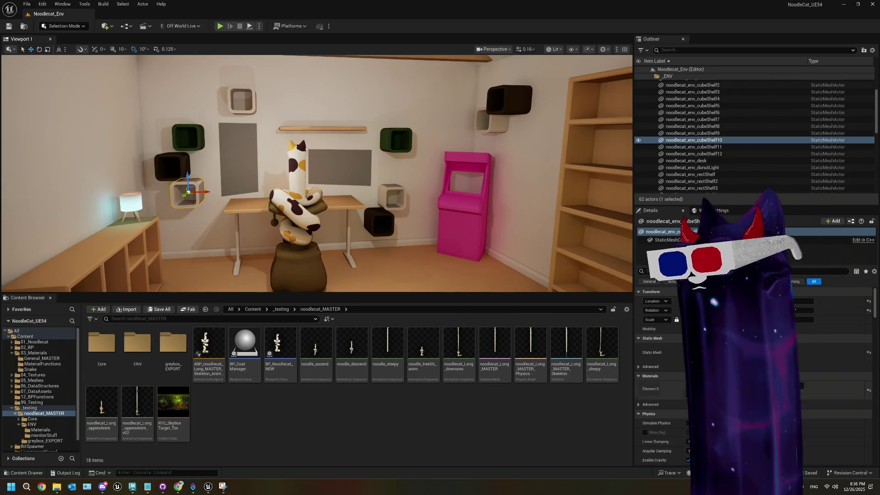
drag(715, 5, 236, 104)
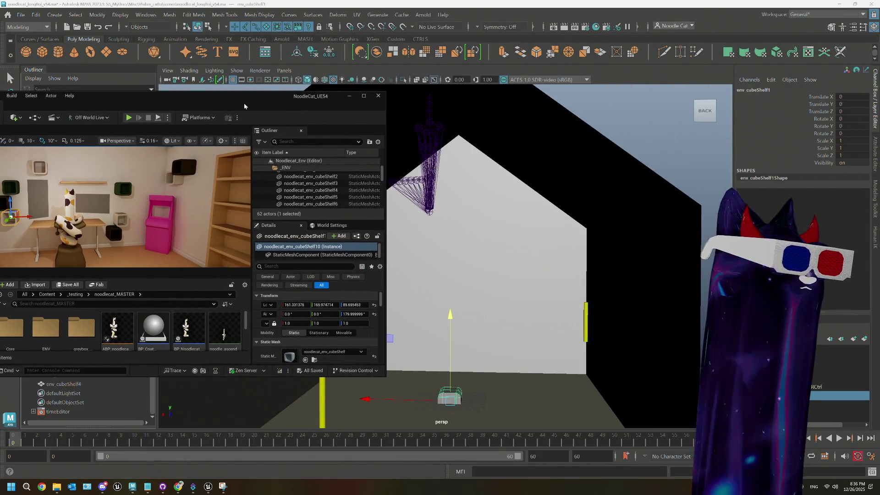
mouse_move(234, 109)
mouse_down()
mouse_move(23, 15)
mouse_move(106, 108)
mouse_move(168, 116)
mouse_move(55, 84)
mouse_up()
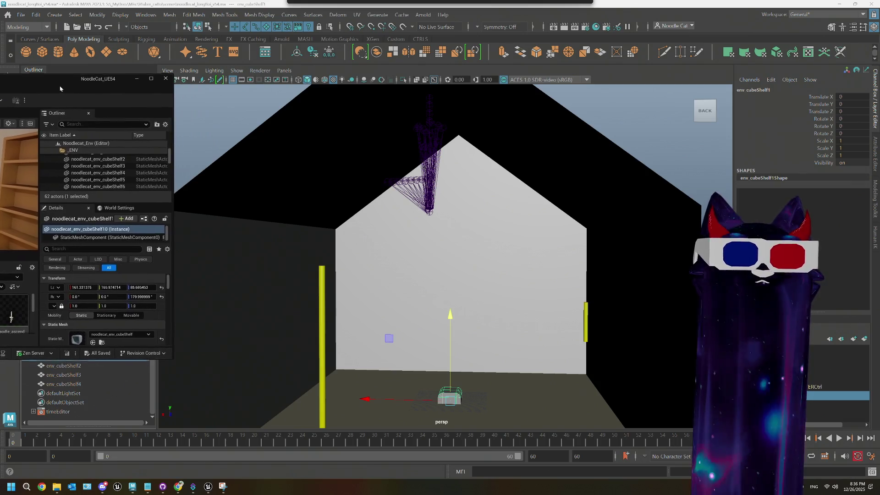
mouse_move(527, 3)
mouse_down()
mouse_move(531, 61)
mouse_move(571, 43)
mouse_move(713, 35)
mouse_move(619, 24)
mouse_move(879, 162)
mouse_up()
click(446, 73)
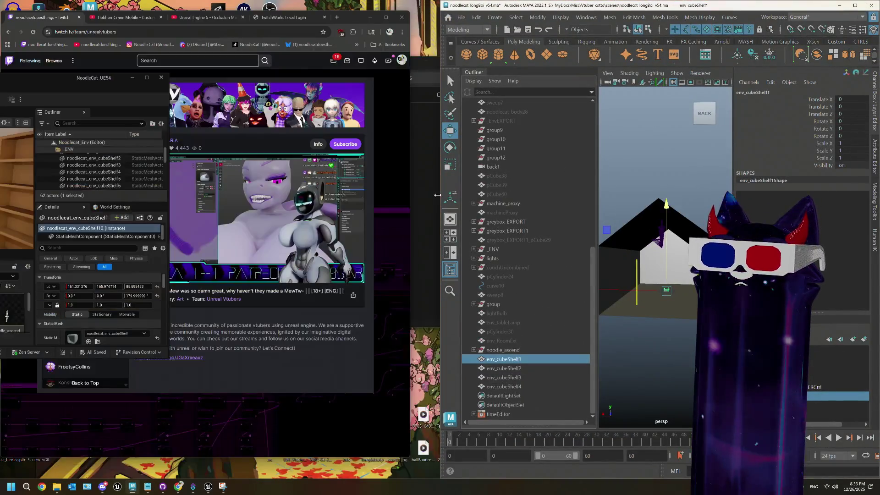
drag(431, 189, 172, 189)
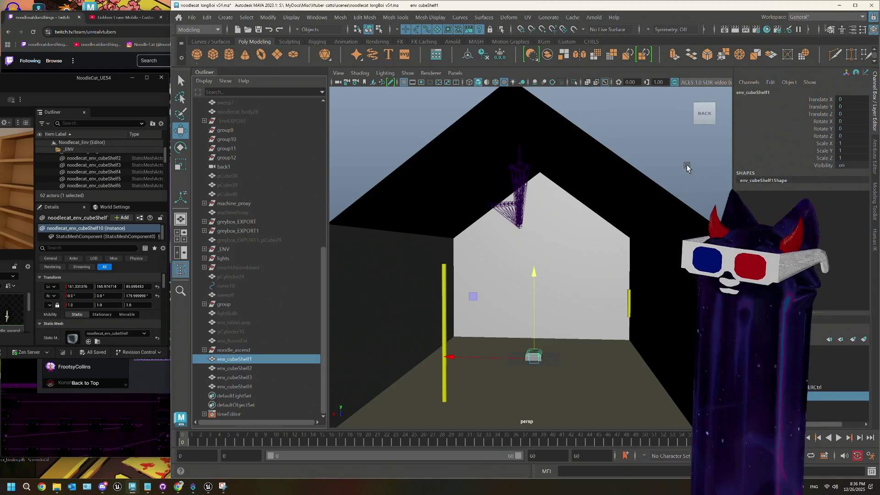
click(874, 166)
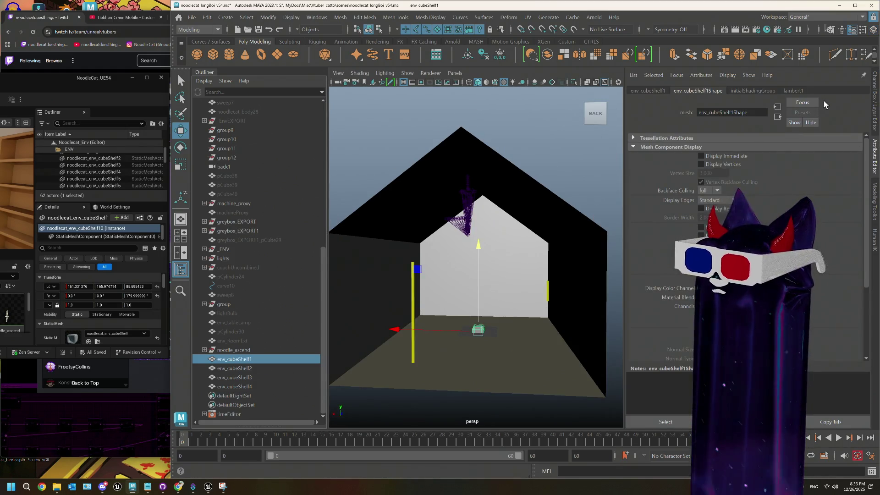
- Set env_cubeShelf1's translate to 161.330, 85.690, 165.970 from the Unreal values
click(646, 90)
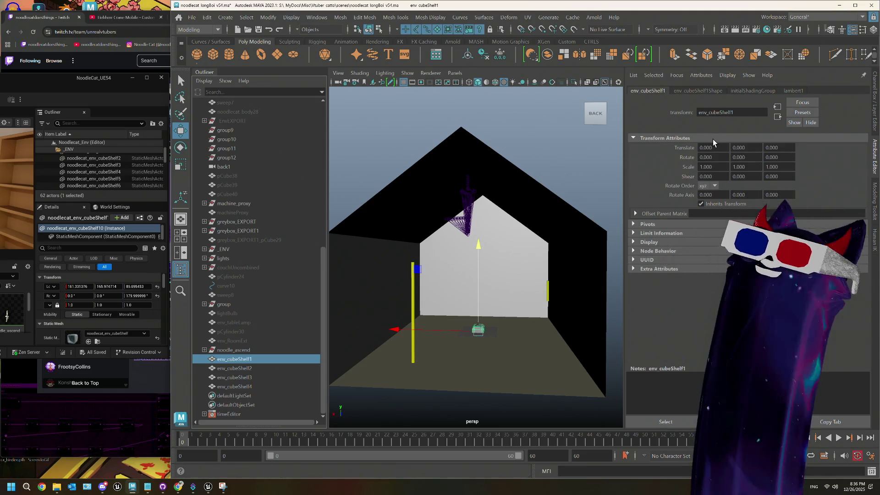
double_click(714, 147)
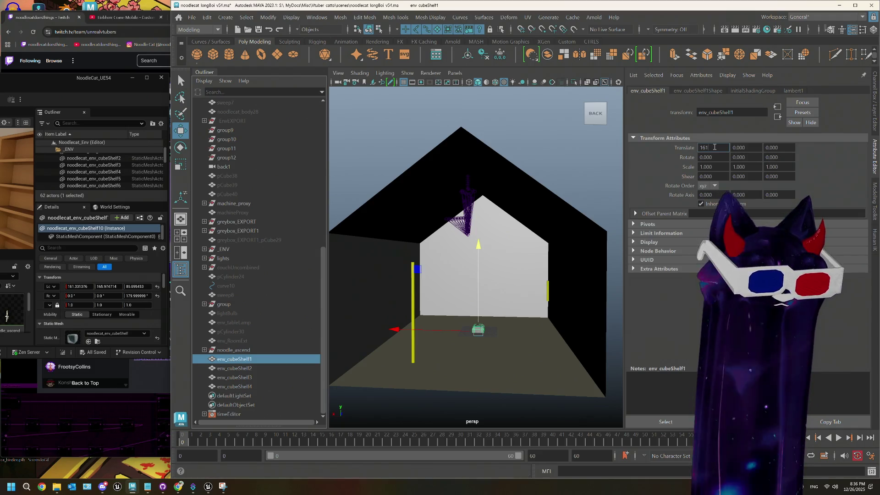
text(.331)
key(Tab)
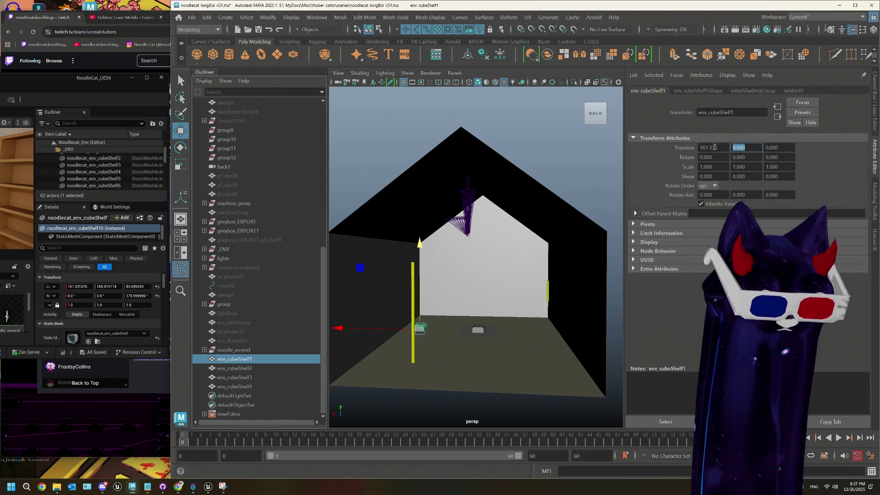
text(85.69)
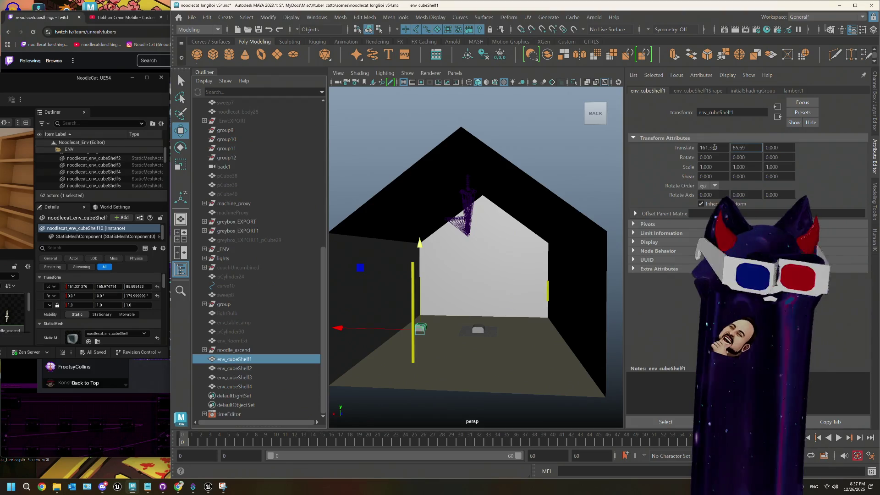
key(Tab)
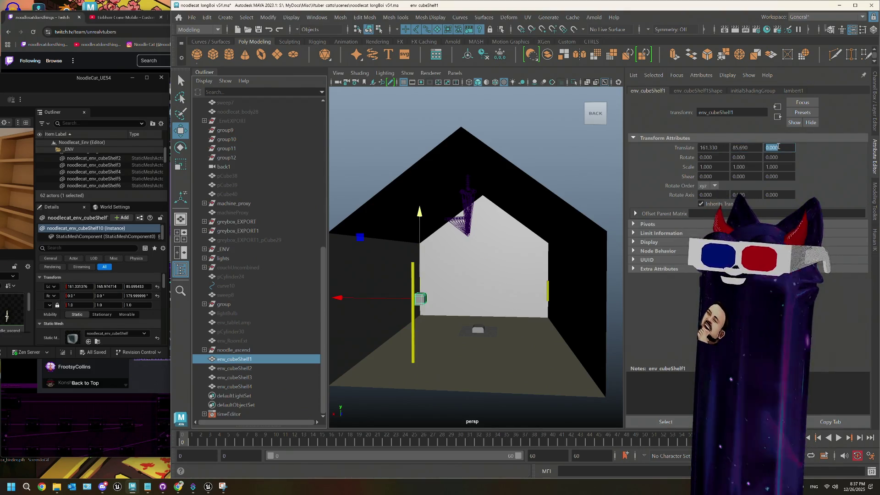
text(165.)
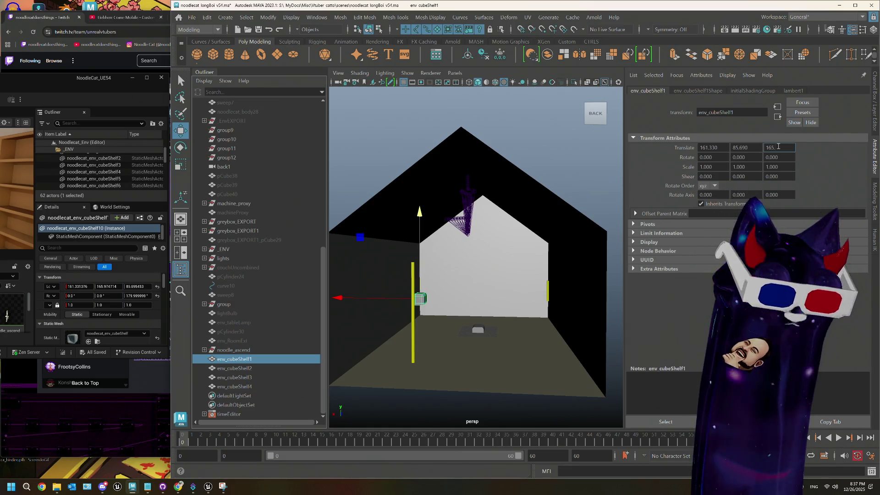
text(97)
key(Tab)
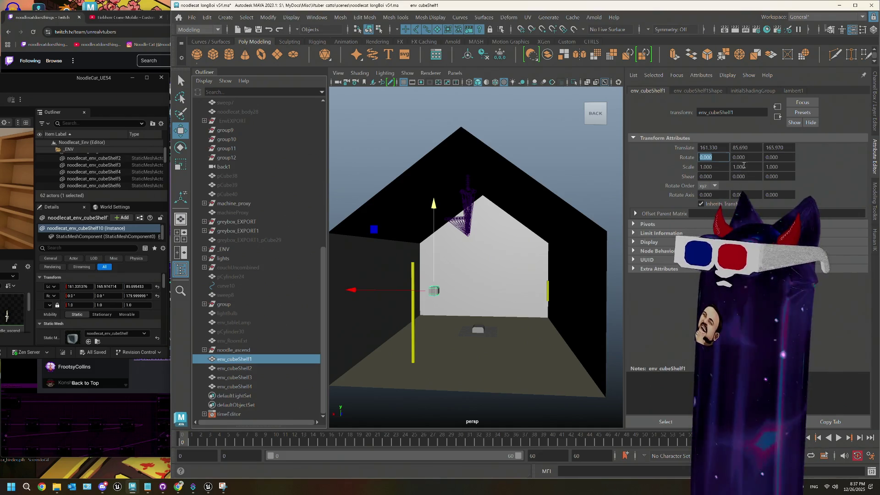
- Rotate env_cubeShelf1 180° in Y, then select env_cubeShelf2 to edit its X position
click(742, 157)
text(80)
key(Tab)
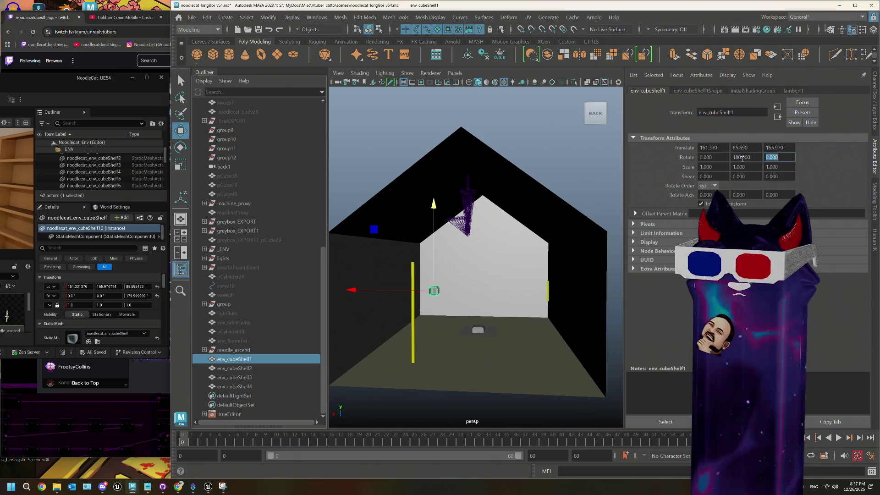
click(242, 368)
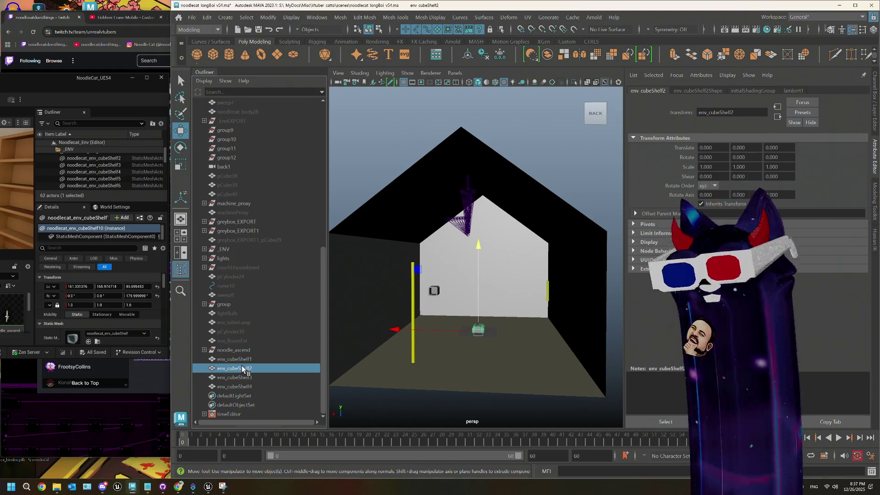
click(706, 147)
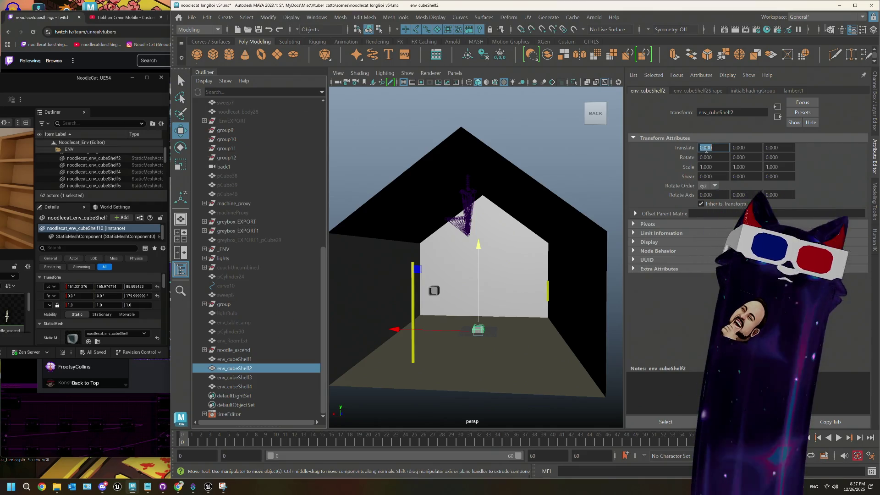
- With Unreal's shelf values beside Maya, set env_cubeShelf2's Translate X to 95.360 and Y to 192.770
drag(66, 81, 183, 90)
drag(300, 91, 37, 99)
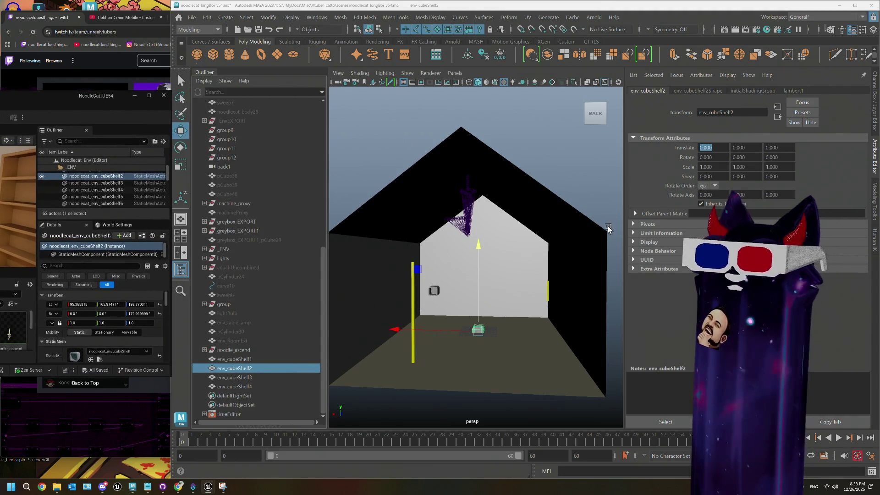
click(716, 148)
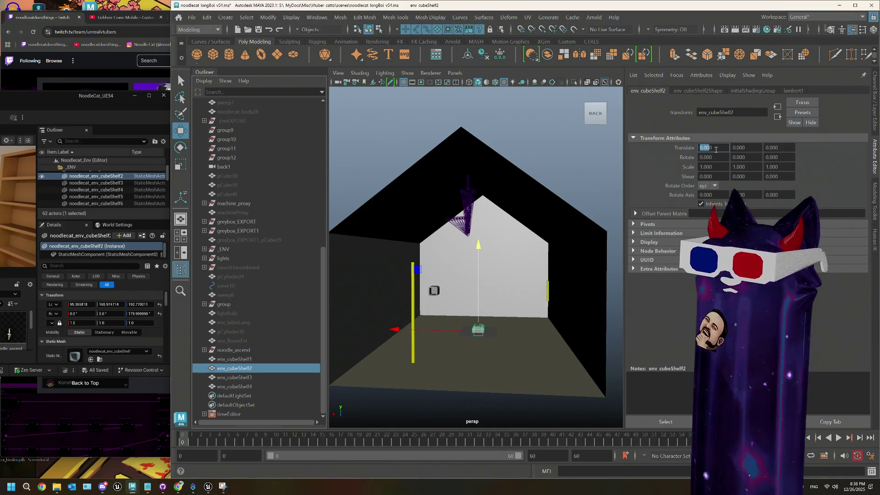
double_click(716, 149)
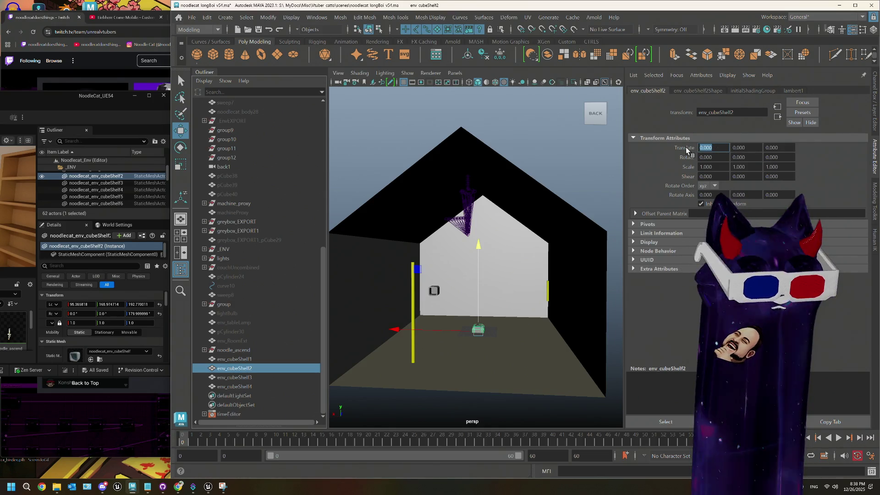
text(95.36)
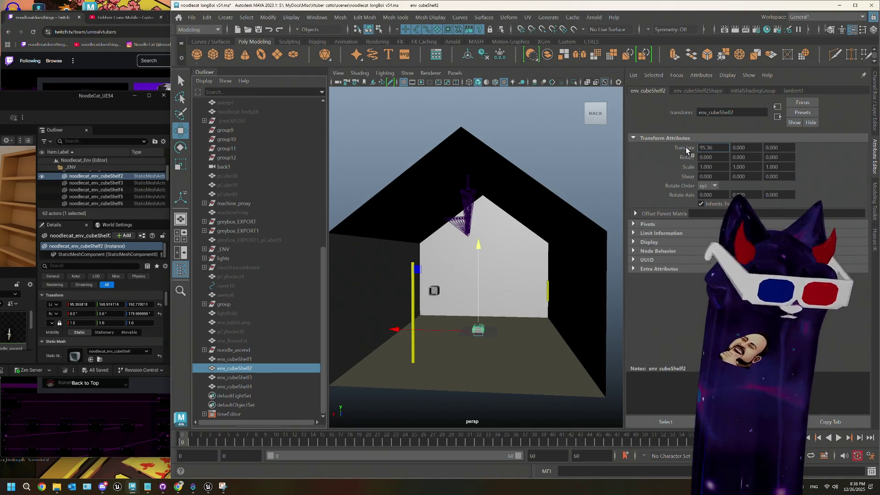
key(Tab)
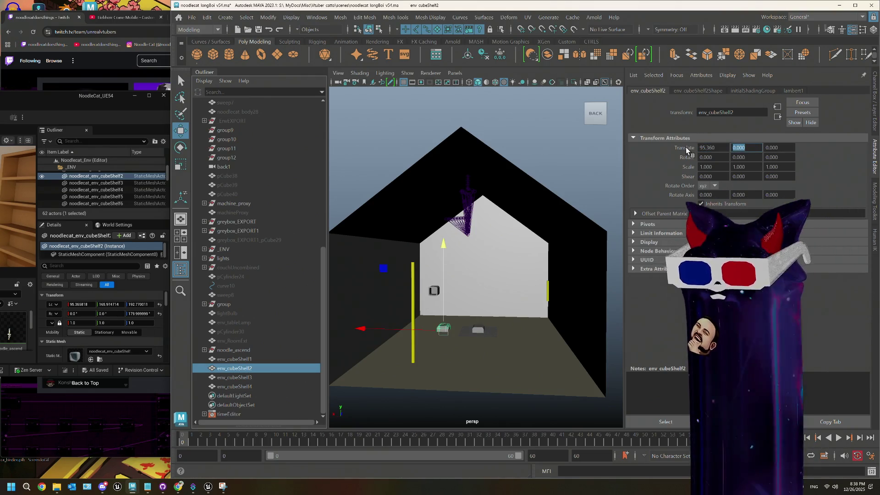
text(192)
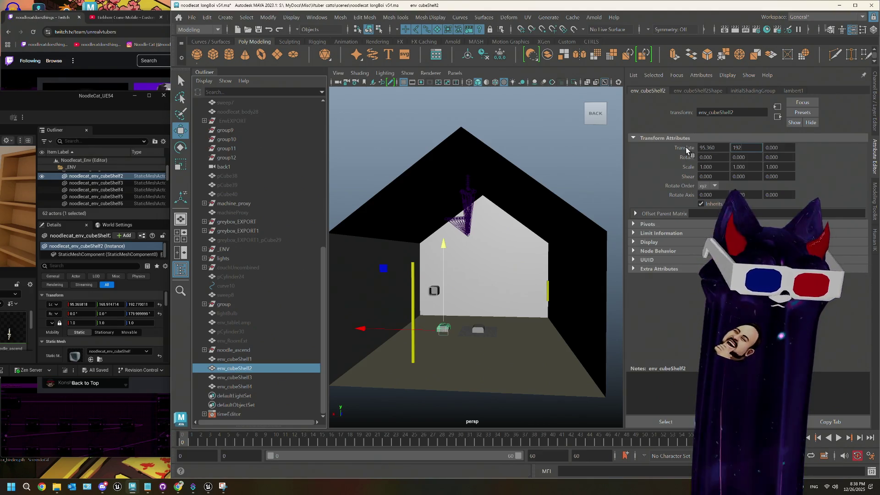
text(.7)
key(Tab)
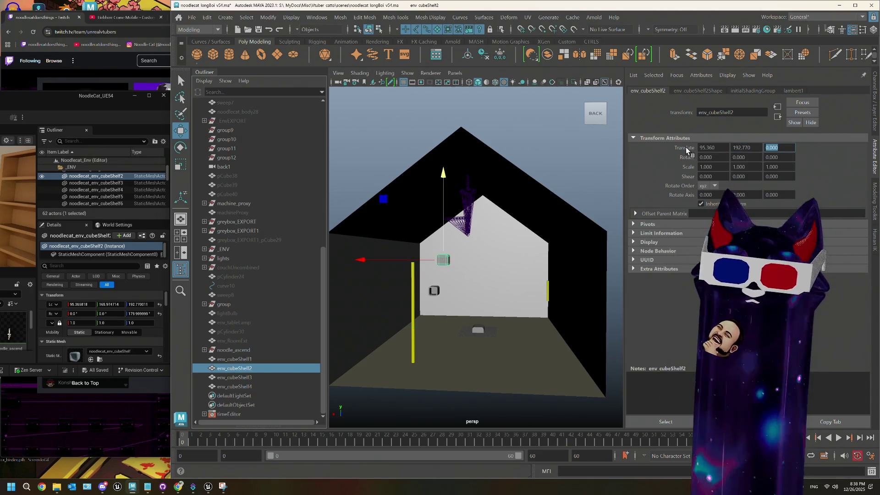
- Set env_cubeShelf2's Translate Z to 165.970 and Rotate Y to 180
text(165)
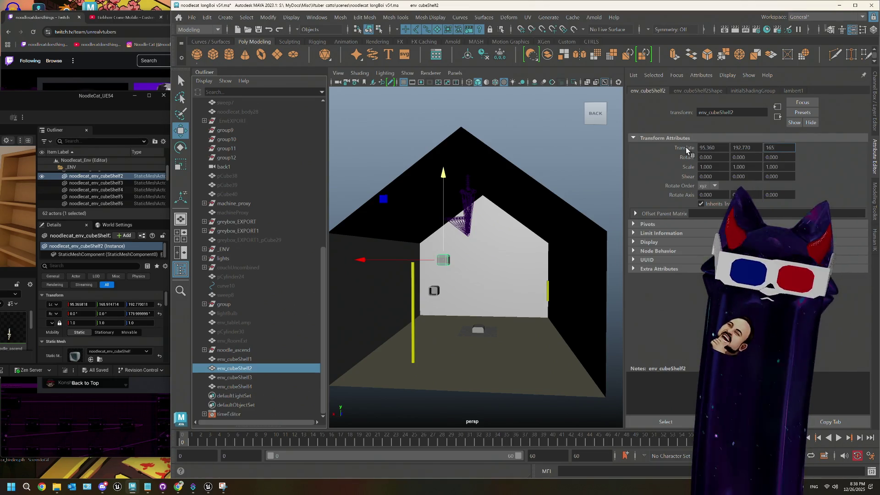
text(.970)
click(746, 158)
text(180)
key(Tab)
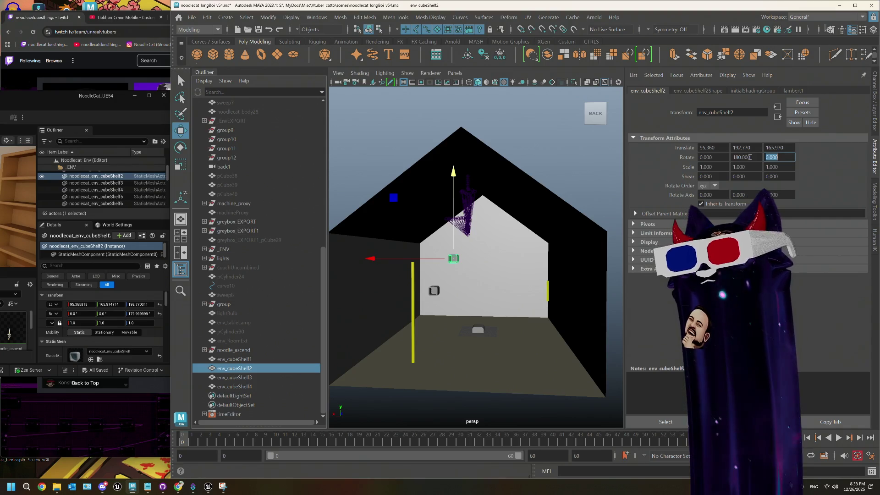
- Select env_cubeShelf3 in Maya and noodlecat_env_cubeShelf7 in Unreal's viewport
click(235, 377)
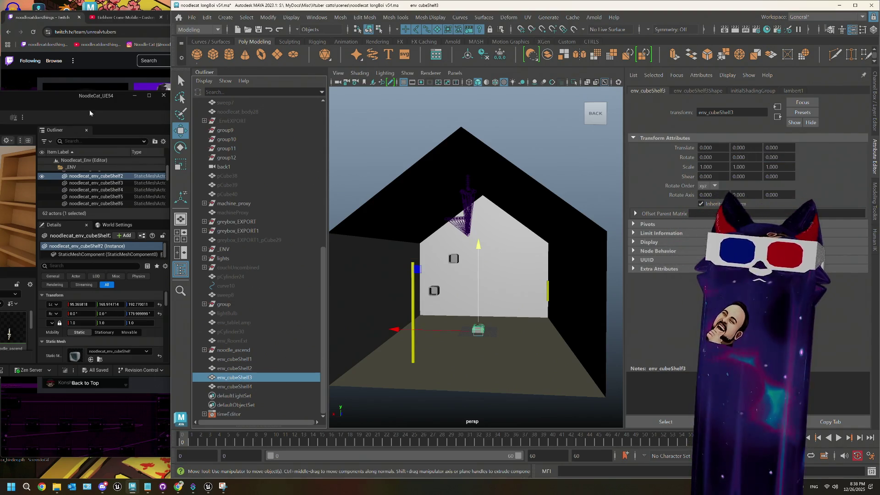
drag(50, 104, 260, 93)
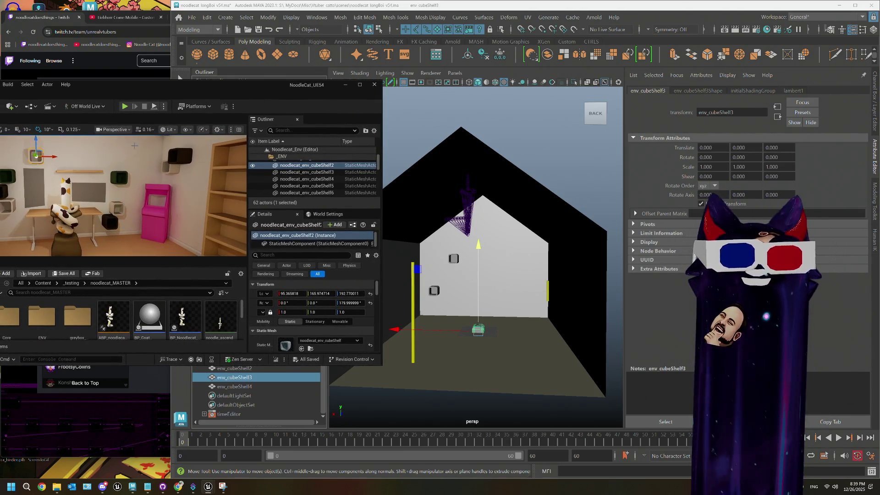
click(121, 174)
drag(250, 90, 146, 92)
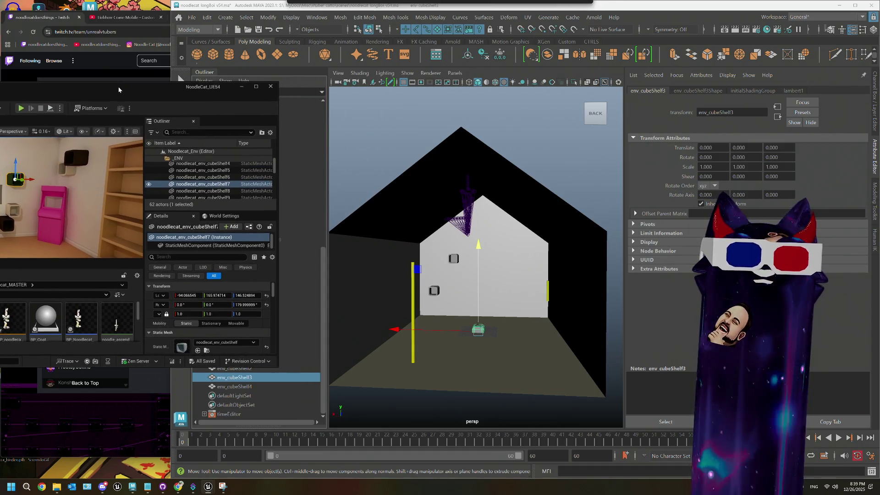
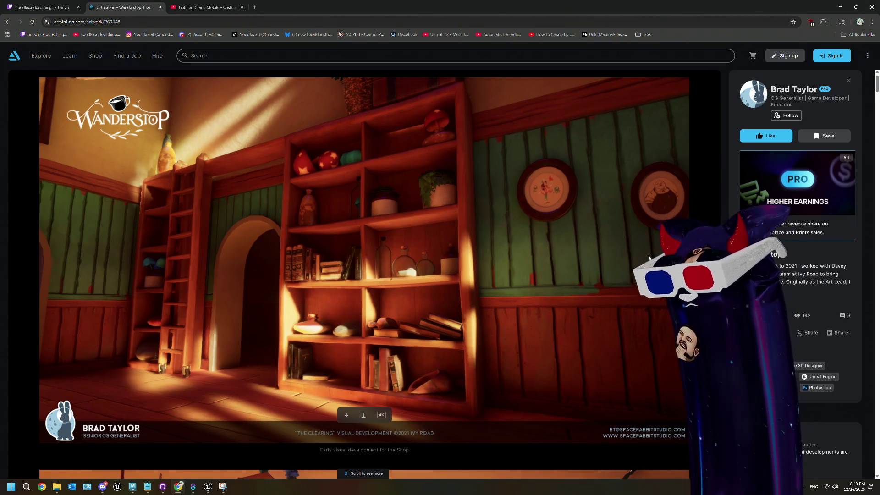
- Glance at the Stylized Female Head artwork, return to Wanderstop, and scroll down to its tea-shader video
click(713, 268)
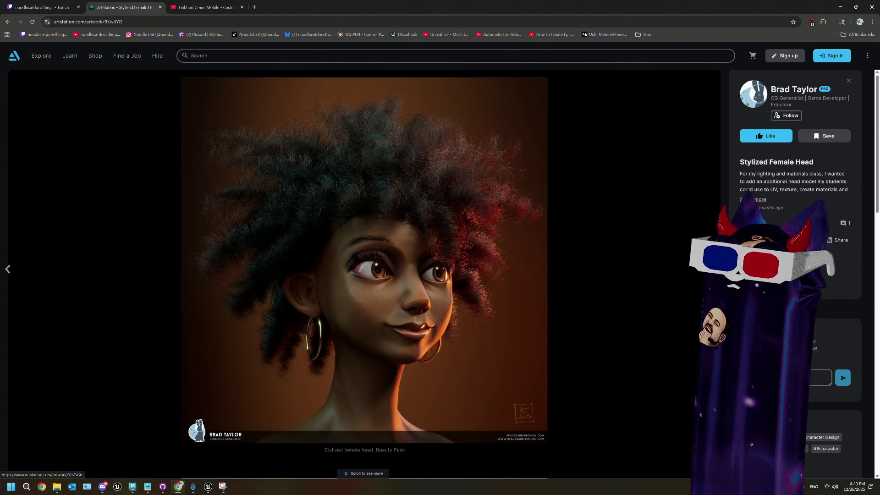
key(Left)
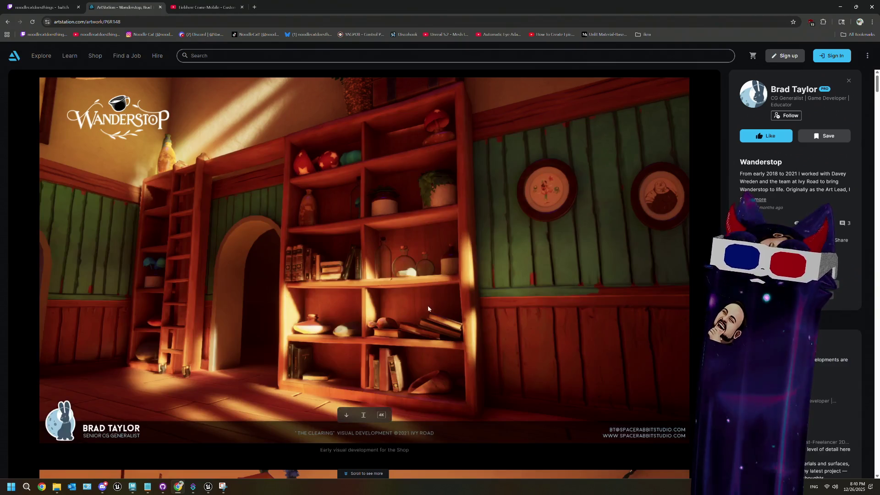
scroll(478, 342, down, 4)
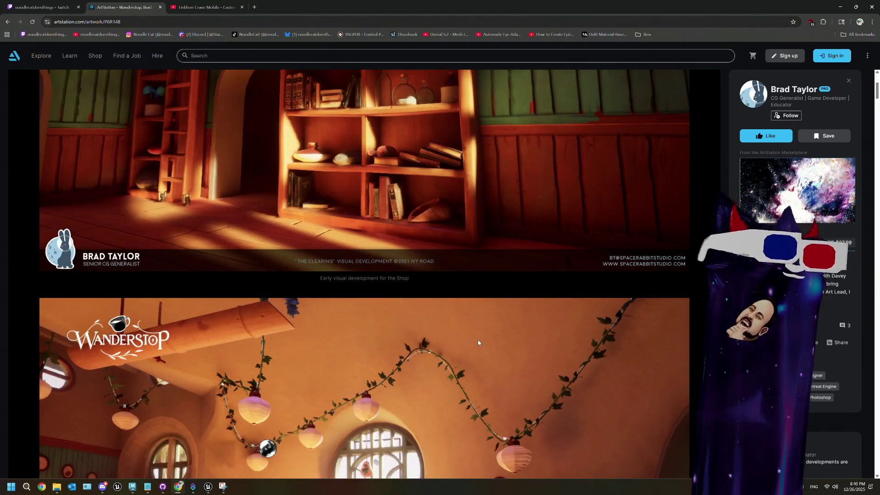
scroll(478, 342, down, 5)
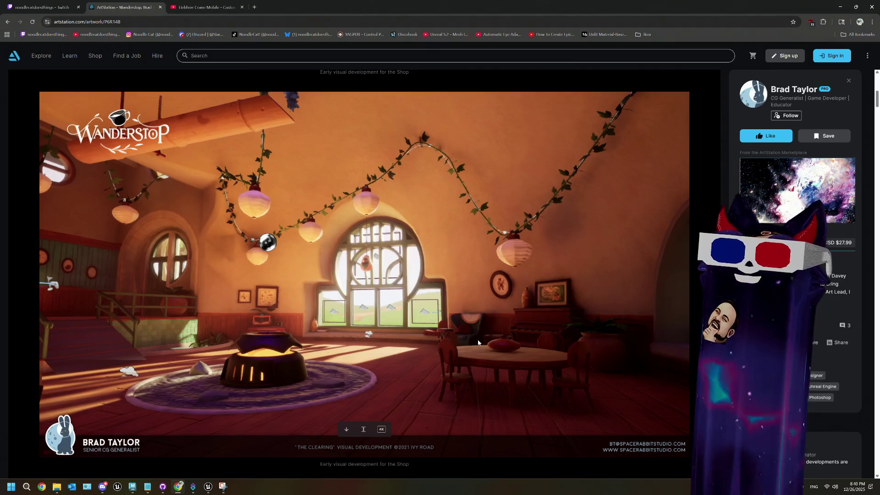
scroll(478, 342, down, 6)
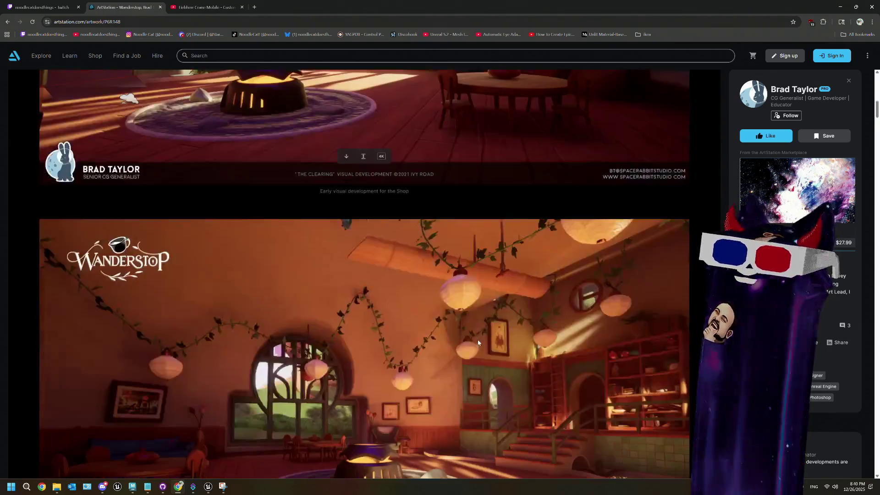
scroll(478, 342, down, 3)
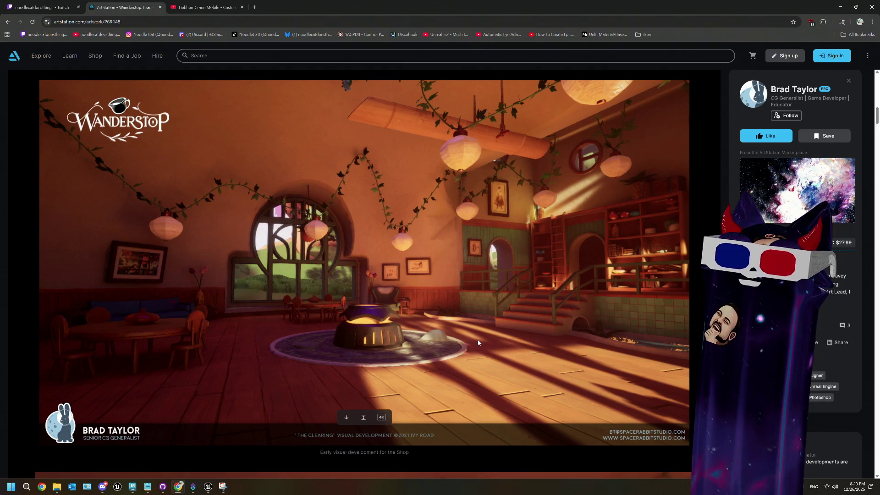
scroll(478, 342, down, 8)
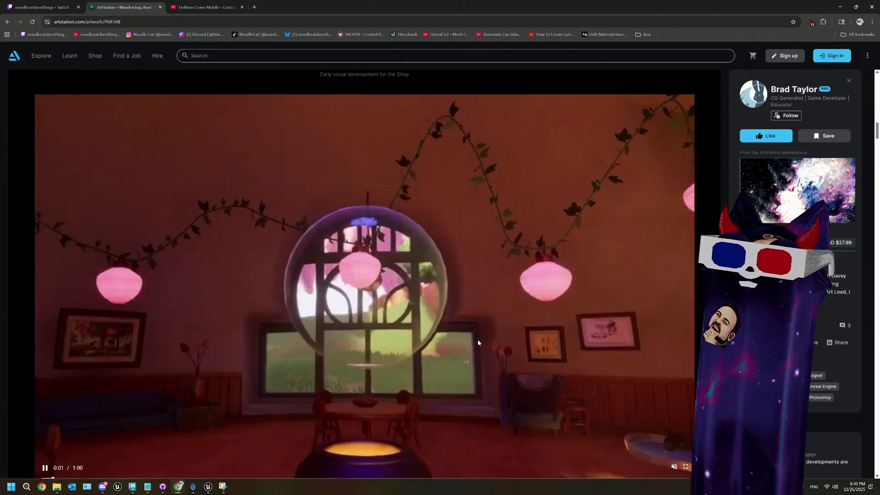
scroll(478, 342, down, 1)
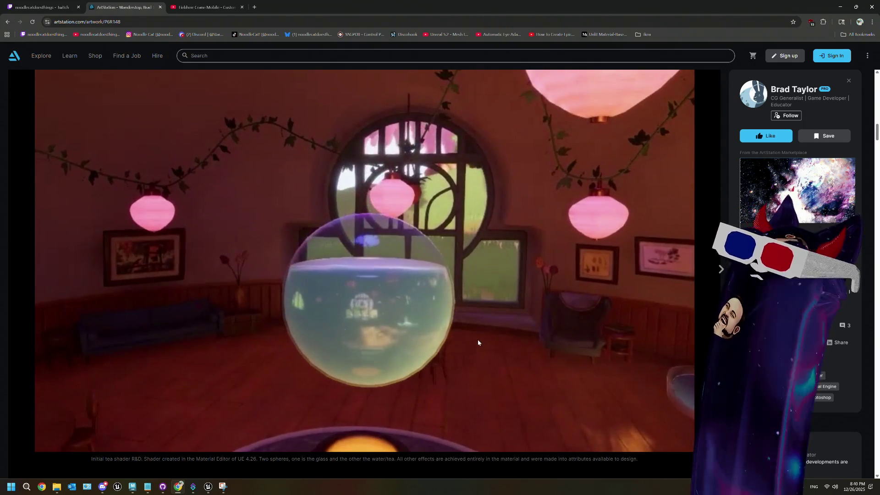
scroll(477, 342, down, 7)
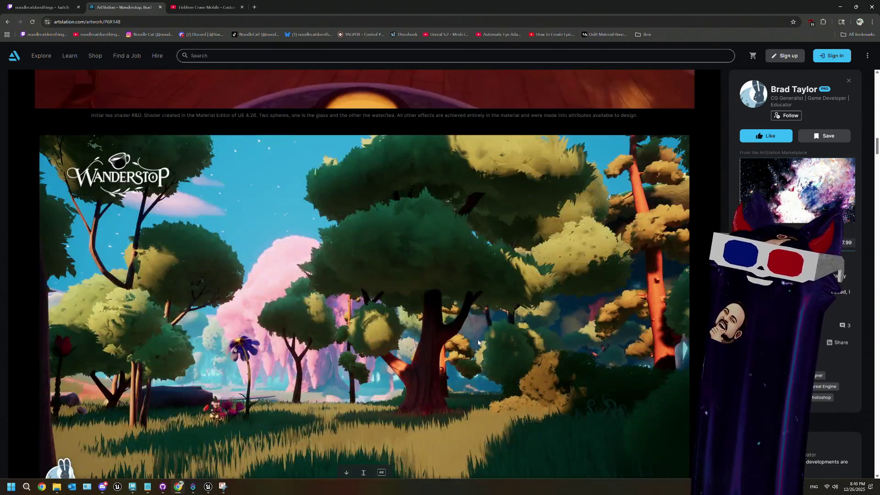
scroll(478, 341, up, 6)
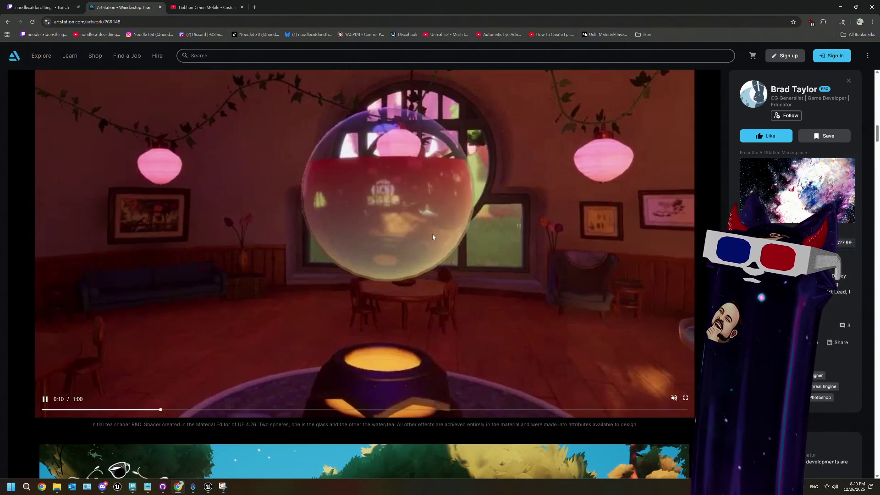
scroll(433, 237, up, 1)
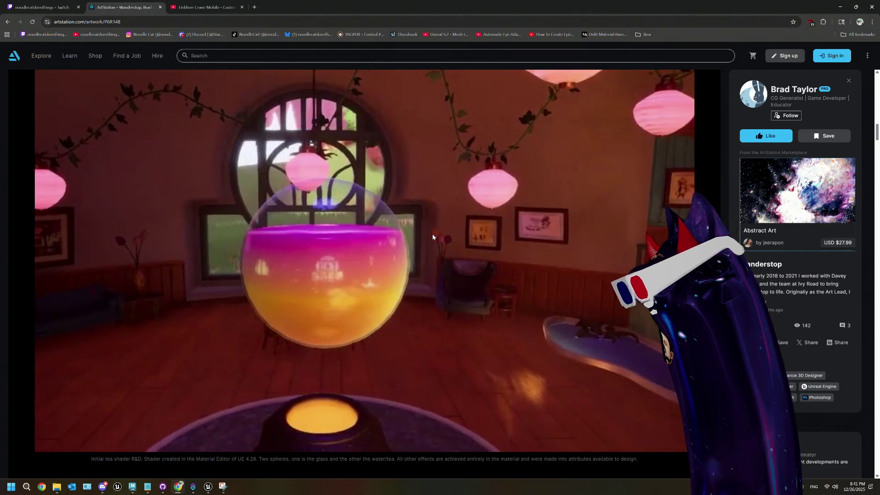
scroll(432, 235, down, 7)
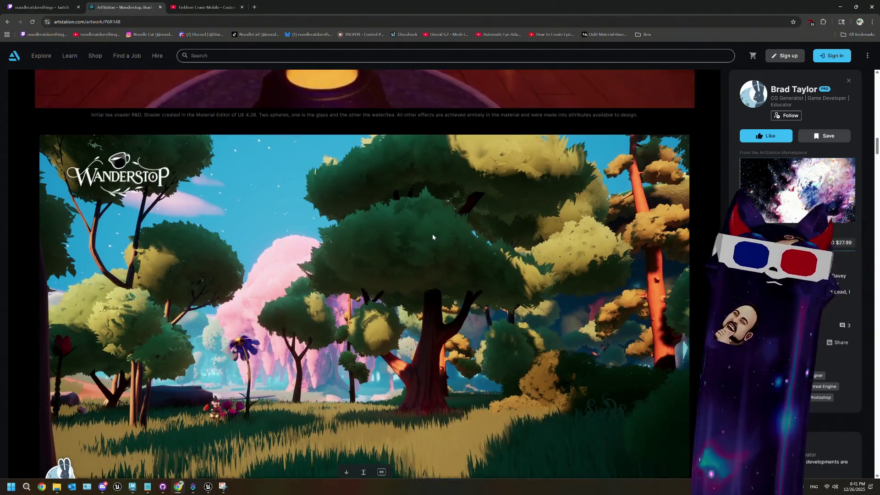
scroll(432, 237, down, 10)
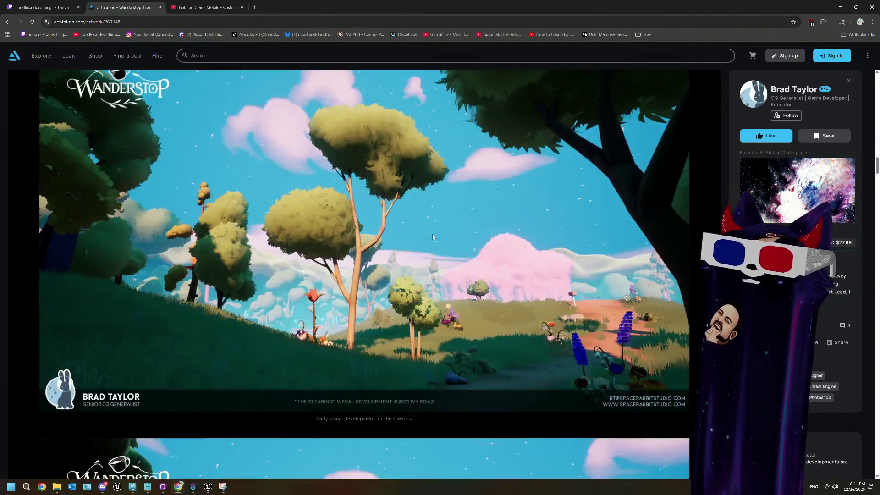
scroll(432, 237, down, 10)
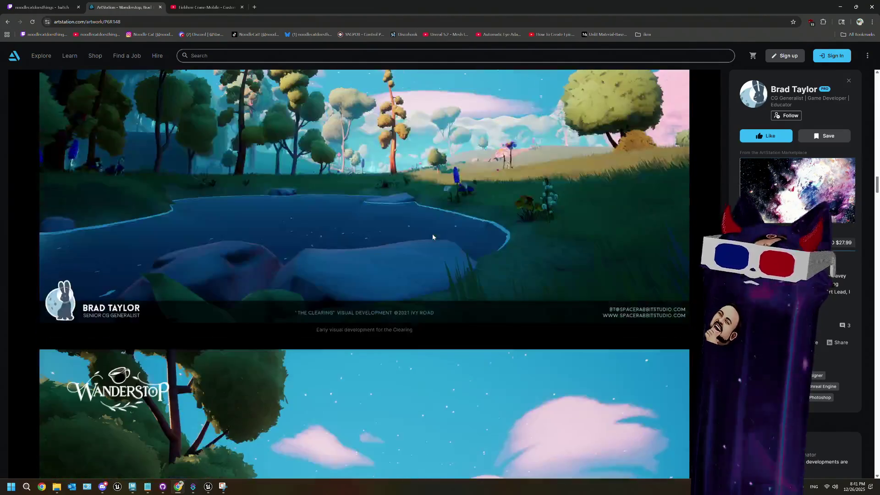
scroll(433, 237, down, 5)
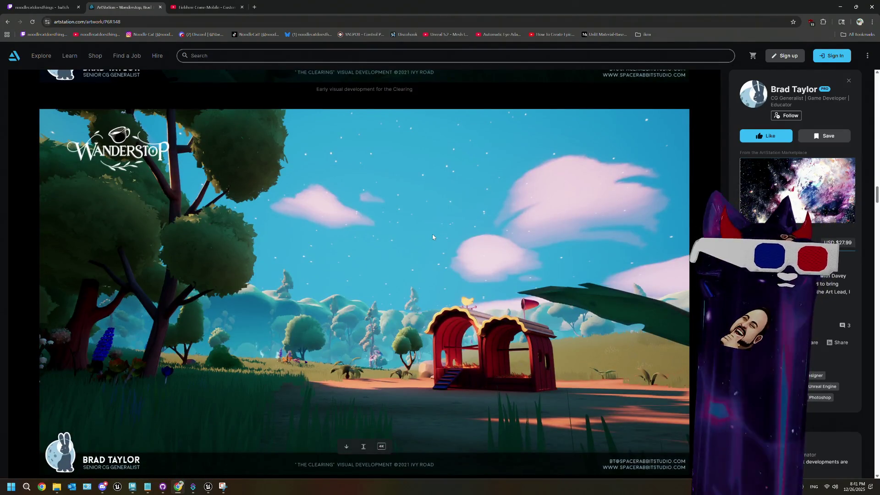
scroll(432, 237, down, 9)
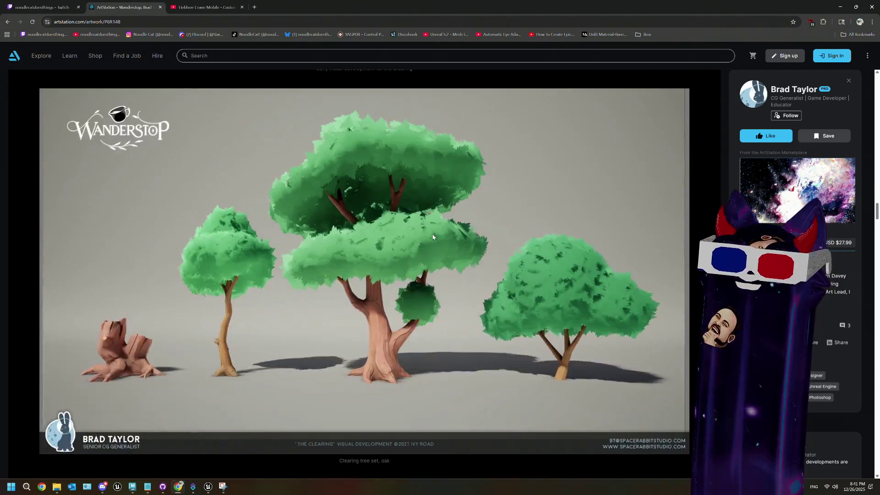
scroll(432, 237, down, 15)
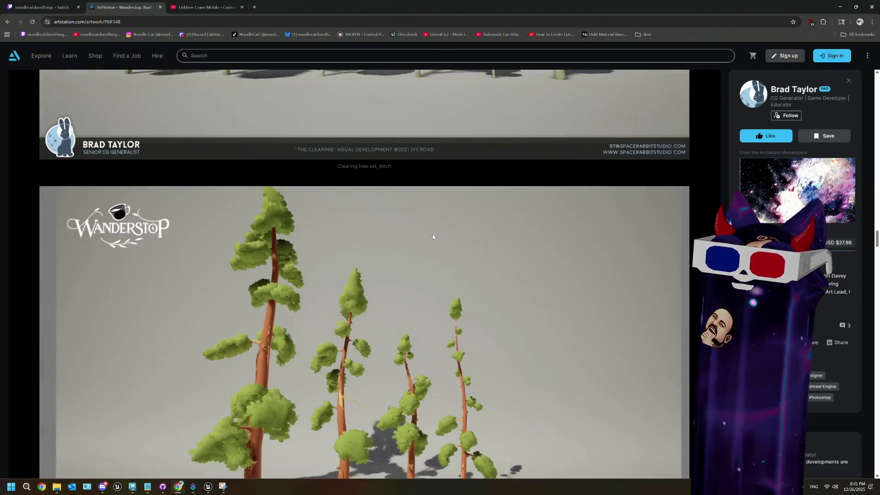
scroll(432, 237, down, 3)
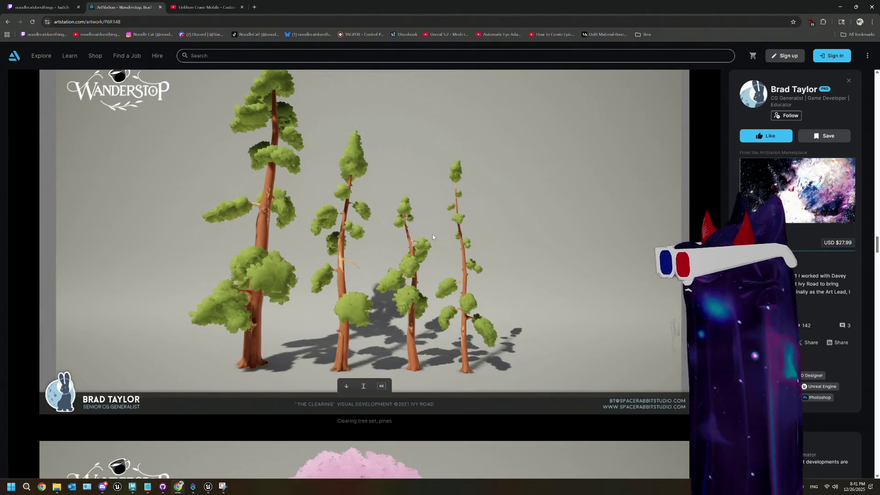
scroll(432, 236, down, 16)
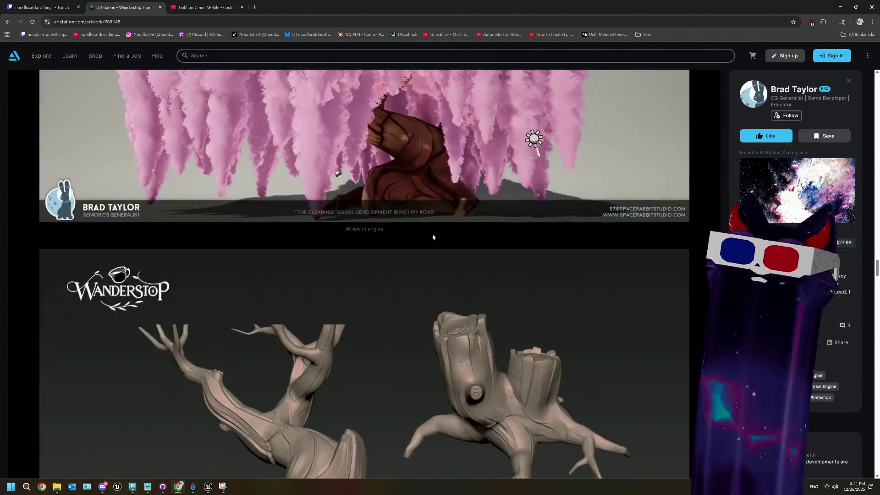
scroll(432, 237, down, 4)
scroll(432, 237, up, 5)
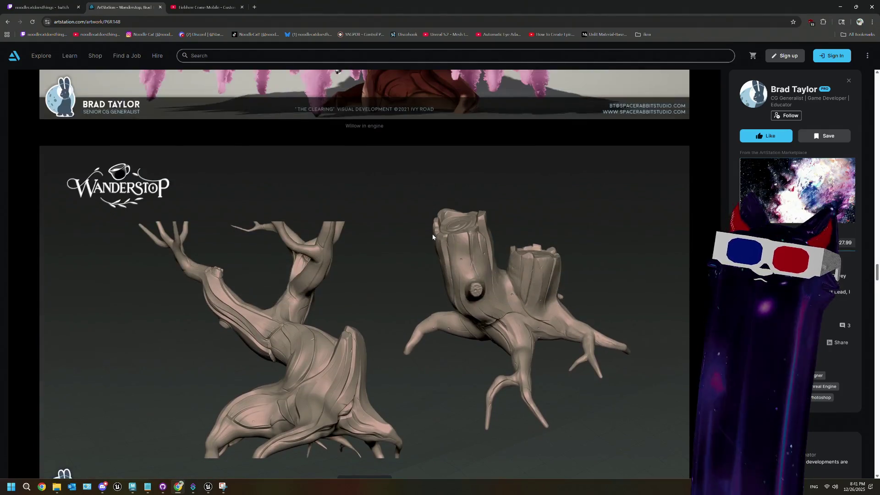
scroll(432, 237, down, 2)
scroll(432, 237, down, 14)
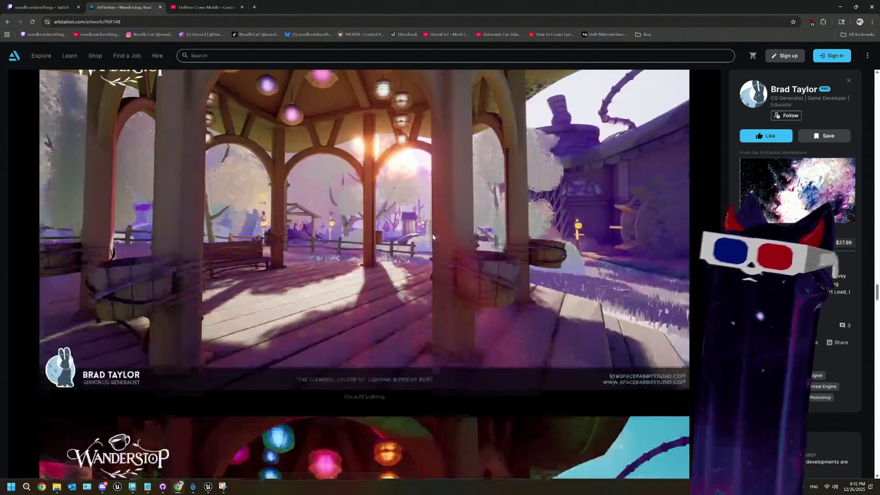
scroll(432, 236, down, 5)
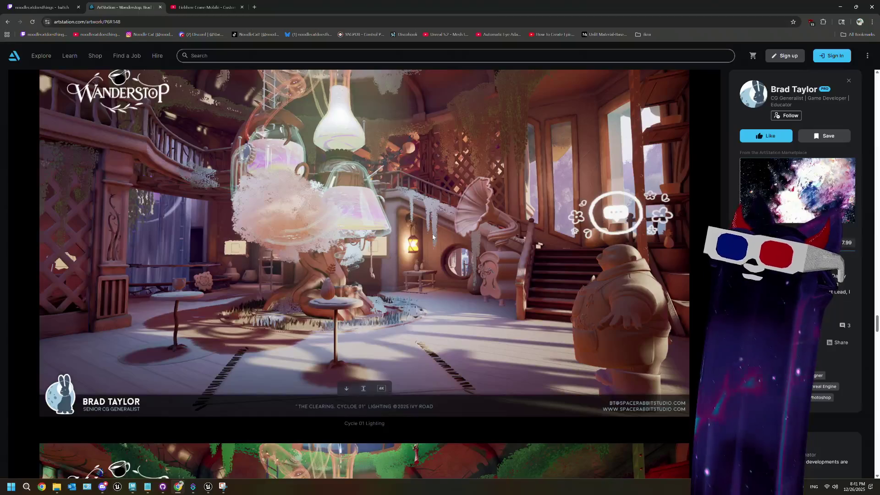
scroll(432, 236, down, 7)
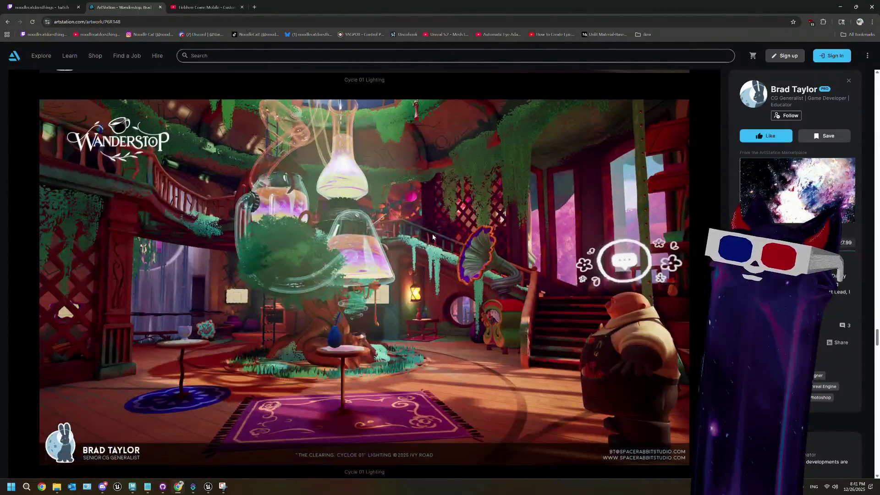
scroll(432, 236, down, 9)
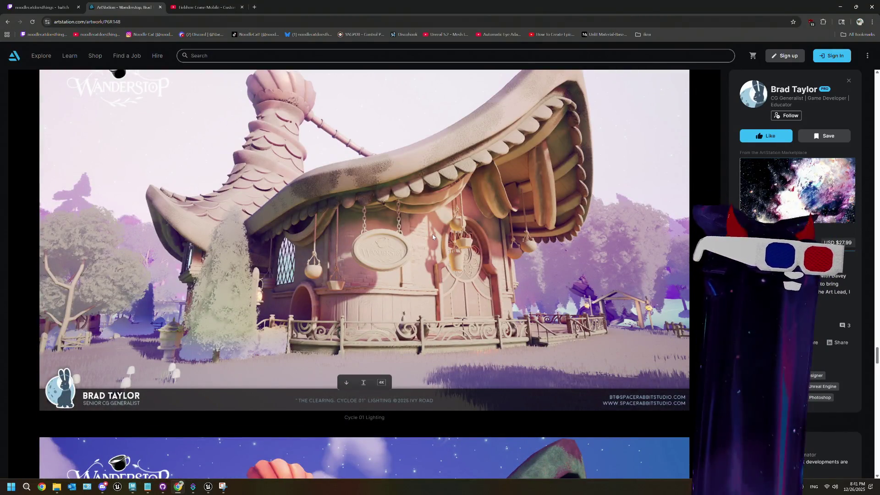
scroll(432, 237, down, 7)
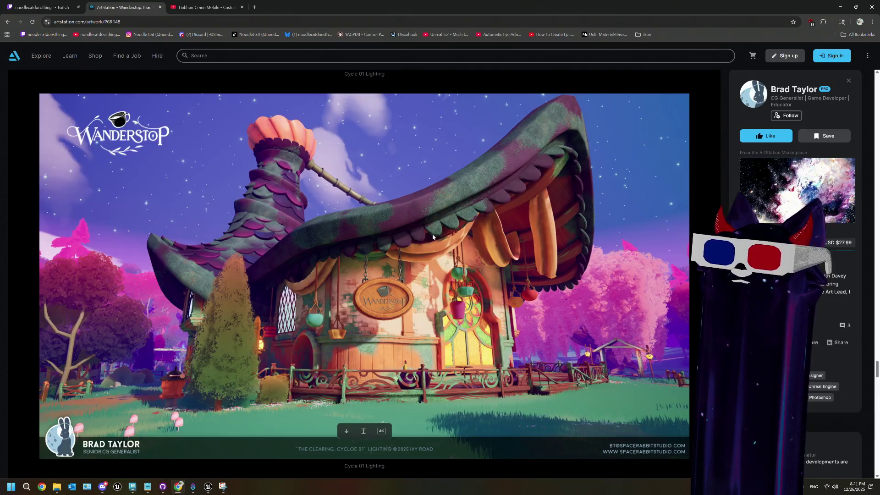
scroll(433, 237, down, 8)
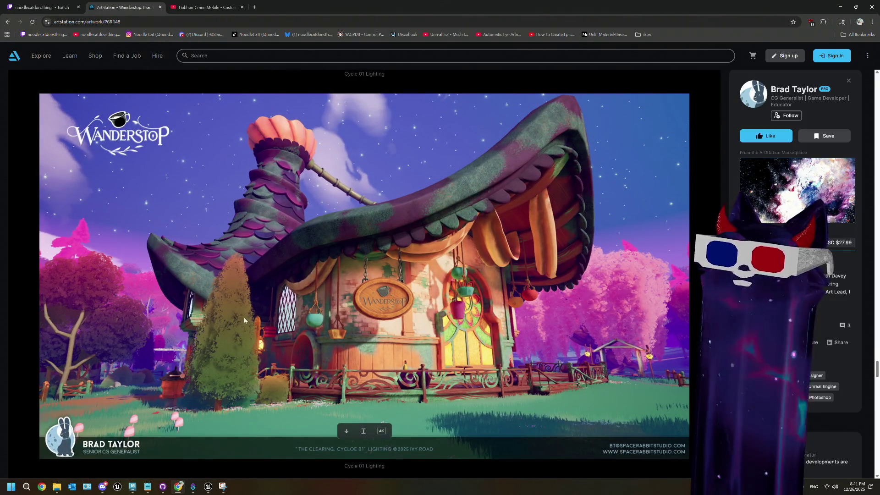
scroll(233, 299, down, 13)
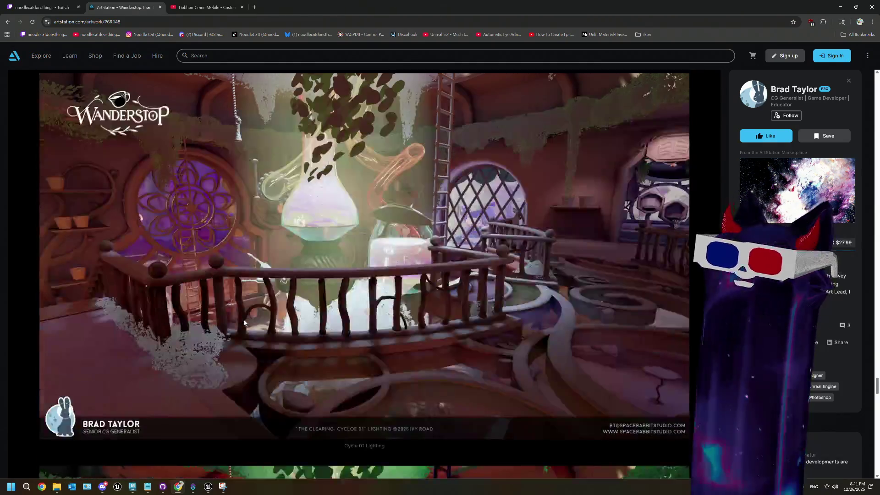
scroll(244, 322, down, 13)
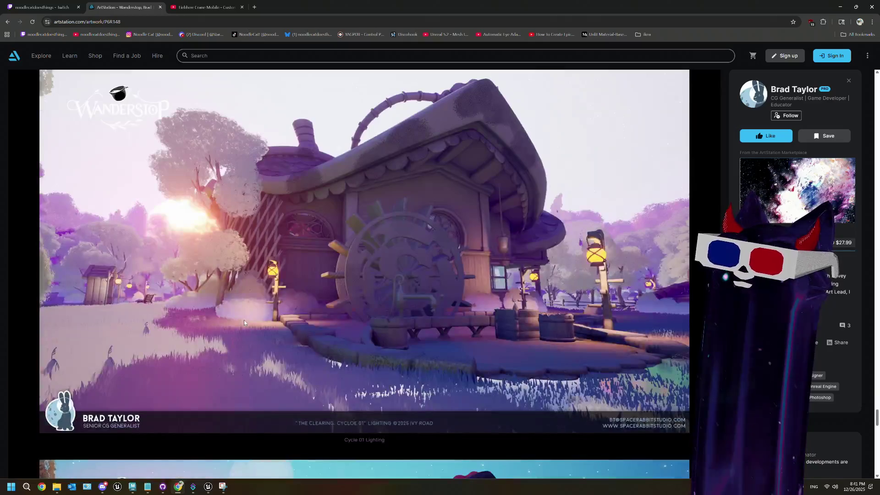
mouse_move(244, 320)
scroll(243, 320, down, 4)
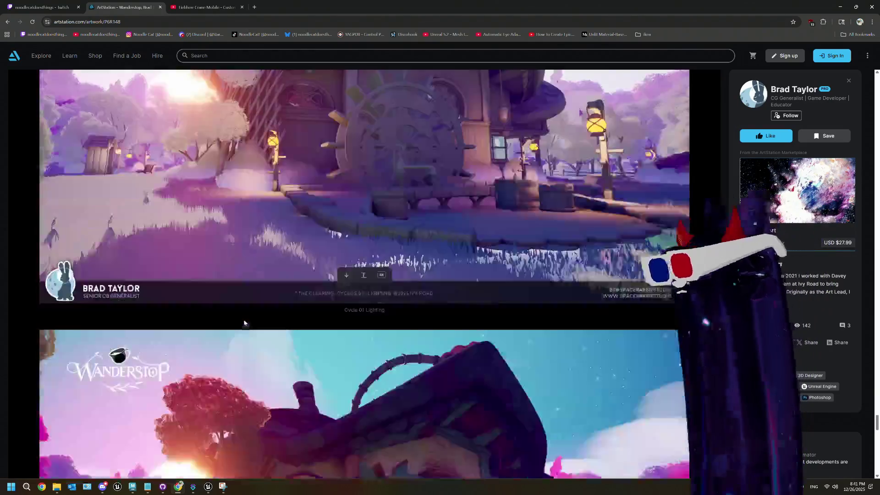
scroll(244, 322, down, 13)
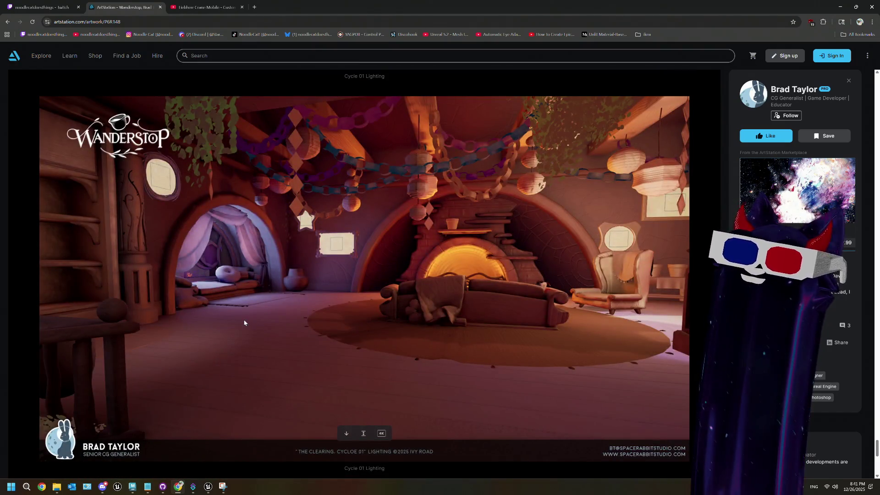
scroll(244, 322, down, 8)
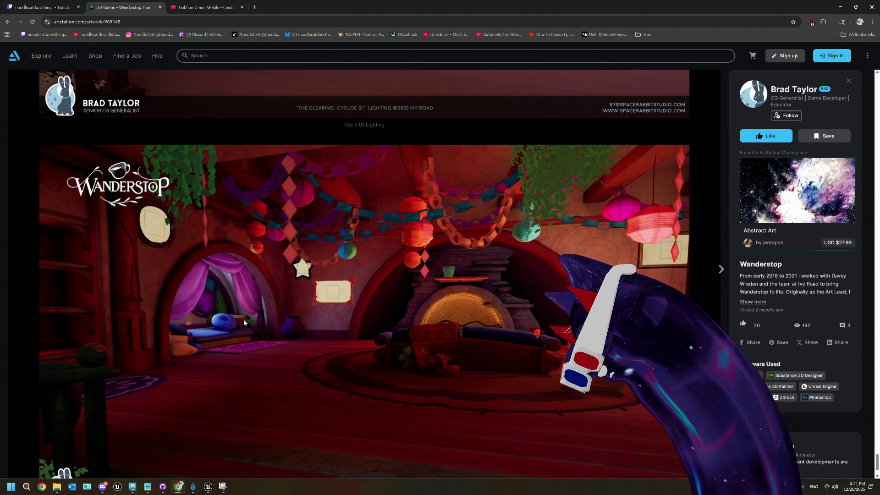
scroll(244, 322, down, 1)
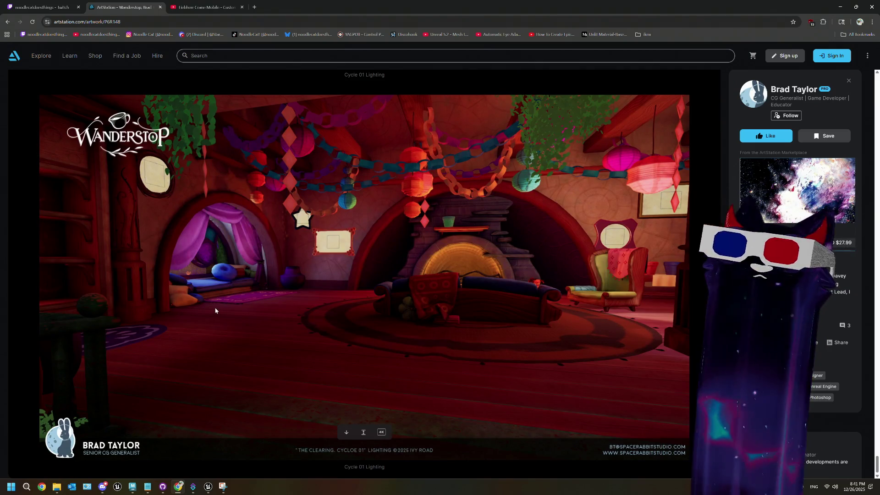
scroll(215, 311, up, 15)
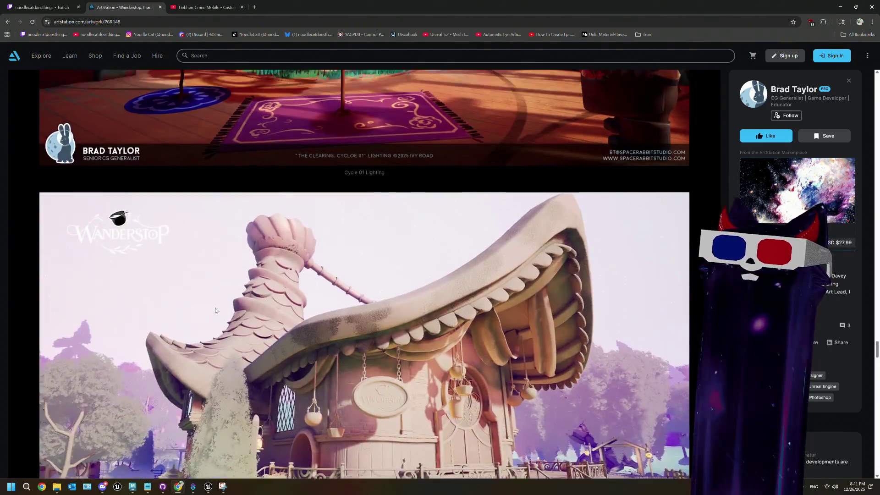
scroll(215, 311, up, 20)
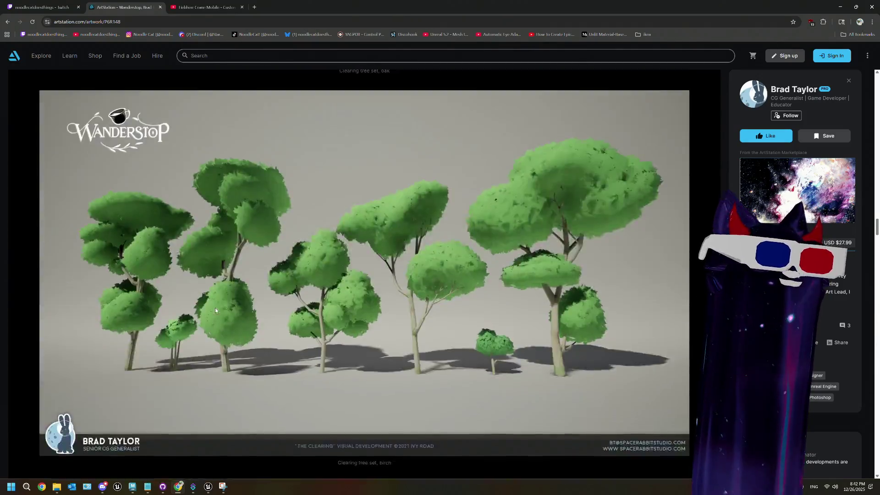
scroll(215, 311, up, 10)
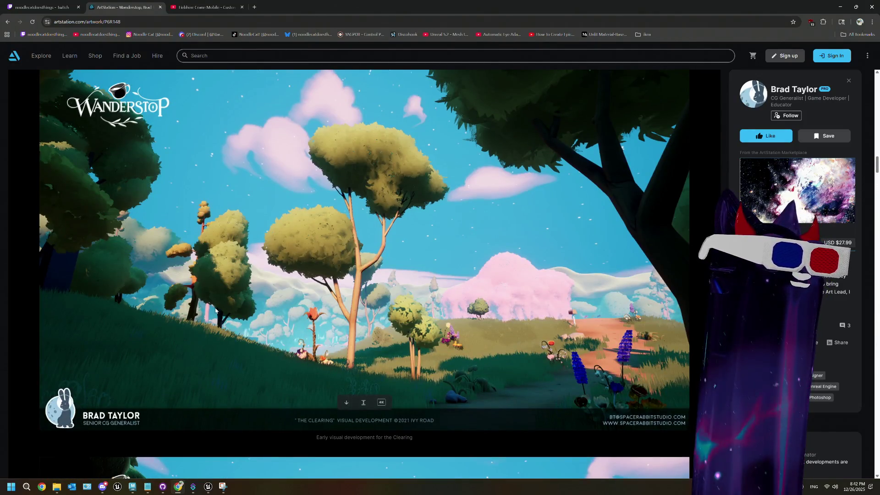
scroll(216, 310, up, 9)
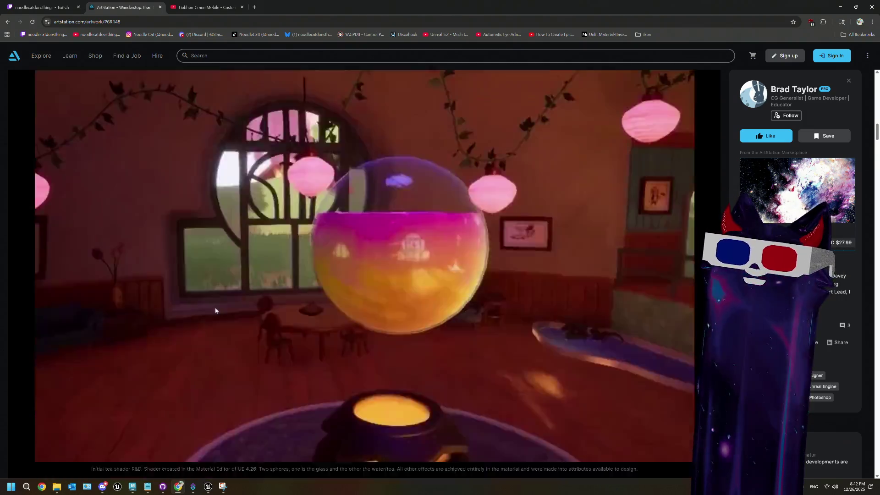
scroll(216, 310, down, 10)
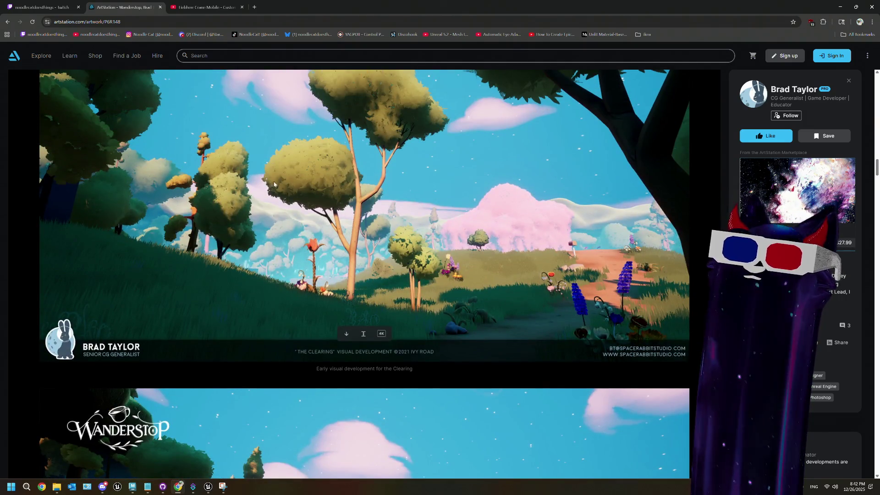
scroll(274, 184, down, 7)
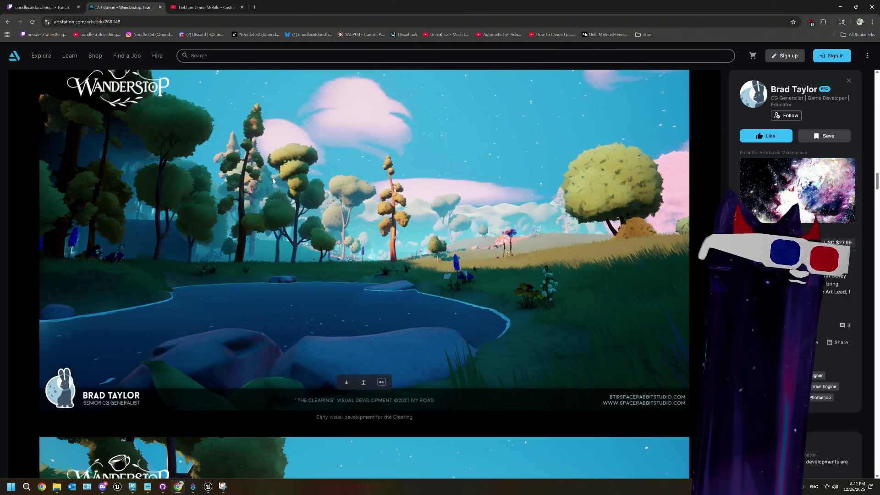
scroll(273, 180, down, 2)
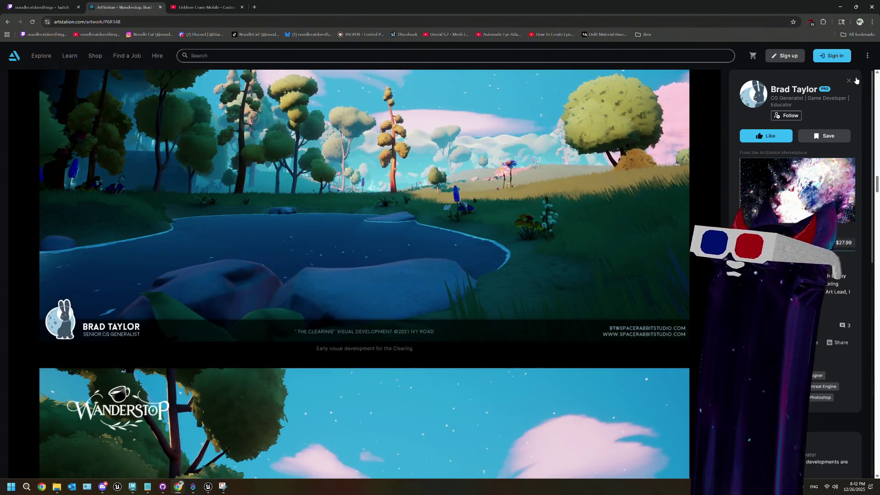
click(849, 81)
- Open the Desert Ruins artwork and scroll through its images
scroll(511, 204, down, 2)
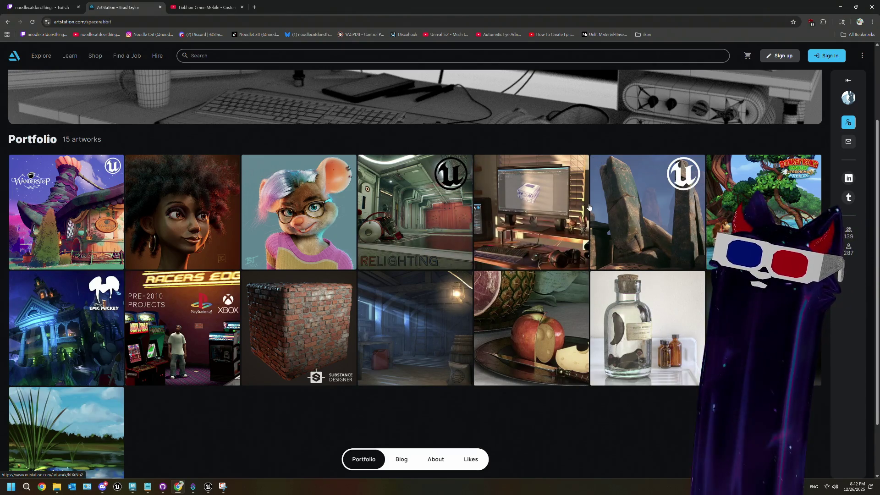
click(545, 213)
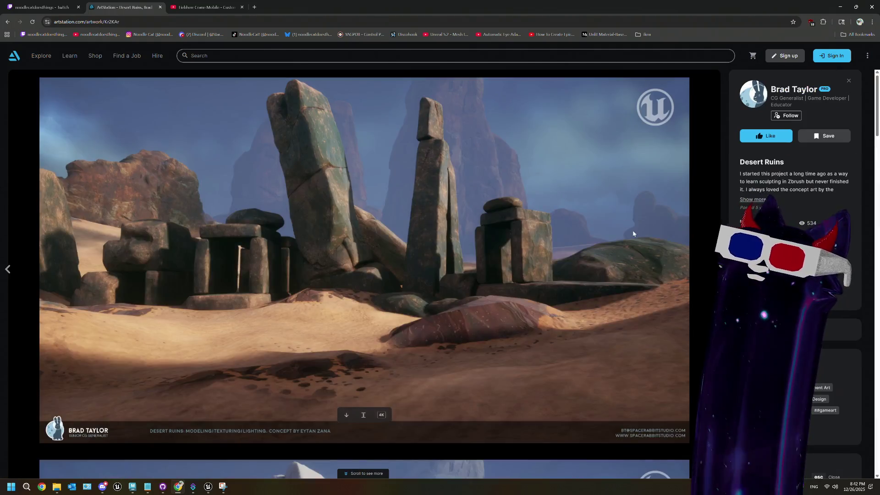
scroll(583, 265, down, 7)
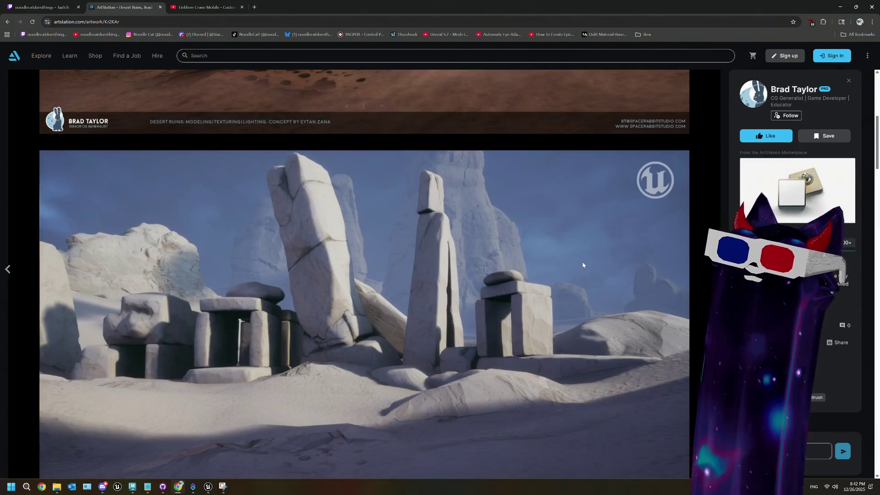
scroll(583, 264, down, 1)
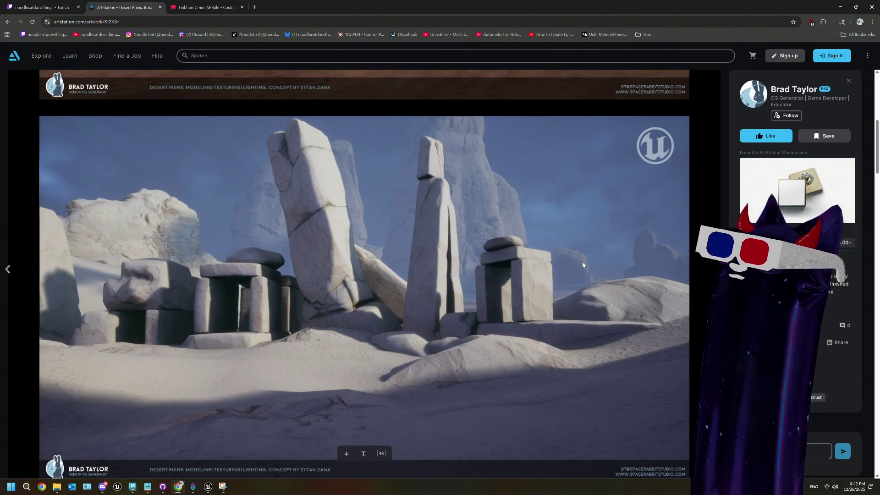
scroll(583, 265, down, 15)
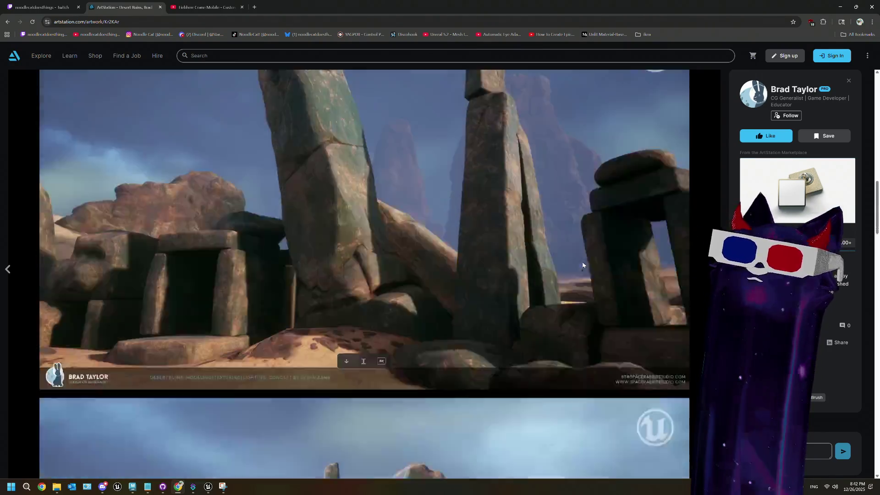
scroll(582, 264, down, 5)
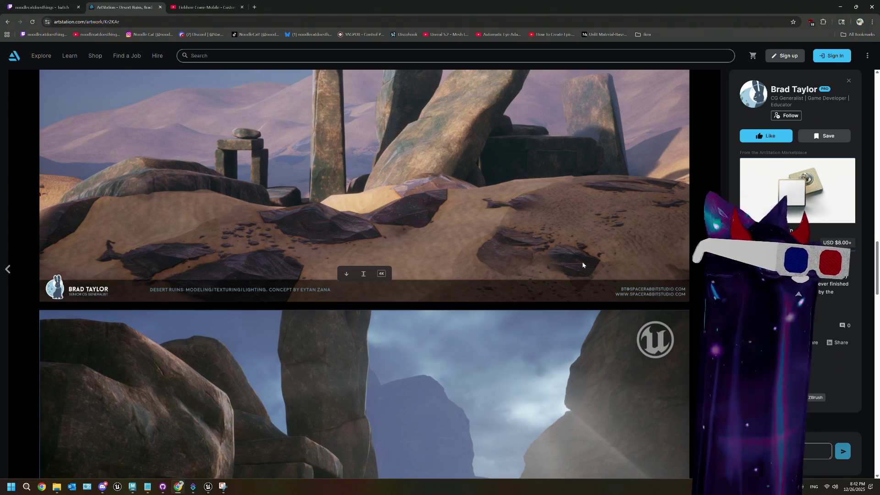
scroll(582, 265, down, 8)
scroll(583, 265, down, 10)
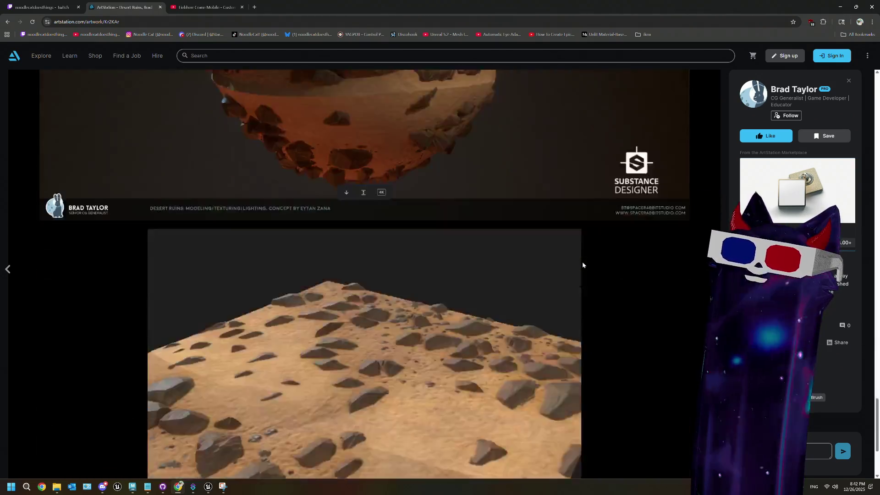
- Close Desert Ruins back to the portfolio and open the Disney Epic Mickey artwork
scroll(583, 265, down, 3)
scroll(582, 265, up, 9)
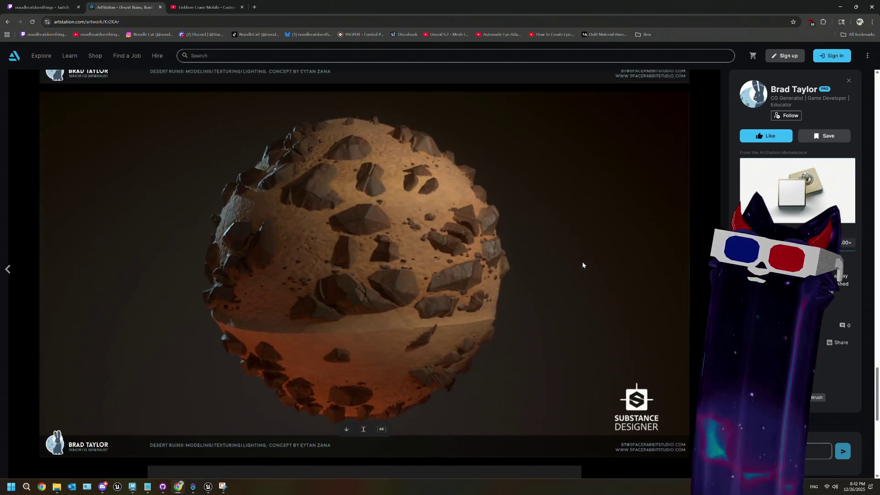
scroll(582, 264, down, 9)
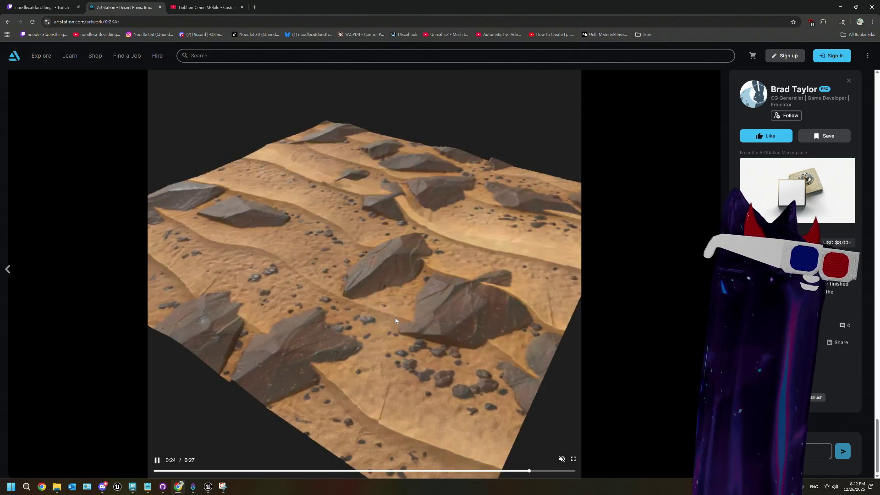
click(849, 81)
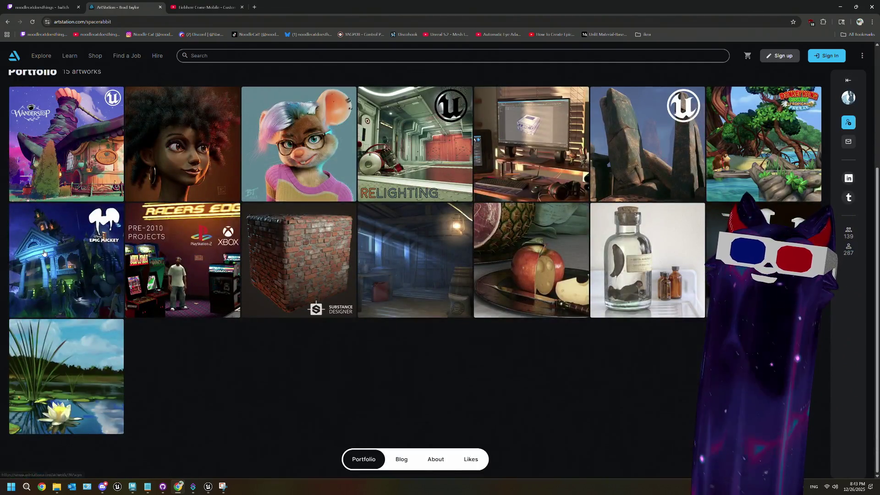
click(67, 260)
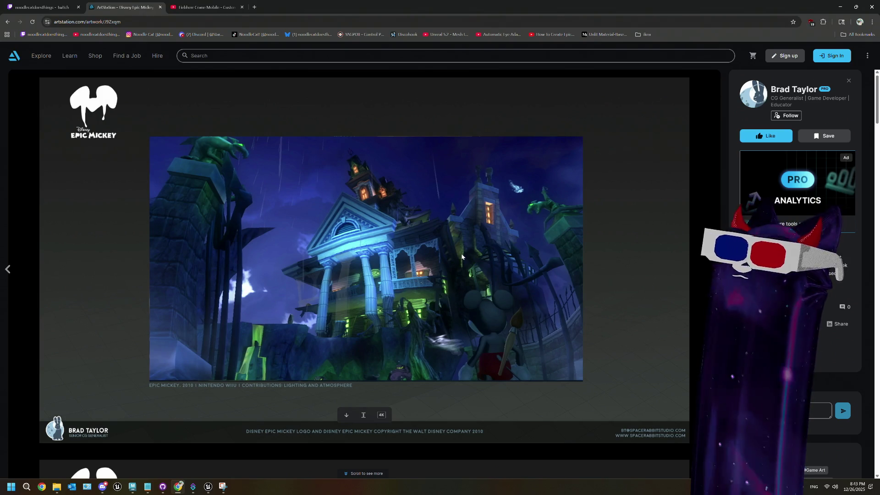
- Scroll down through the Disney Epic Mickey artwork's images
scroll(462, 256, down, 6)
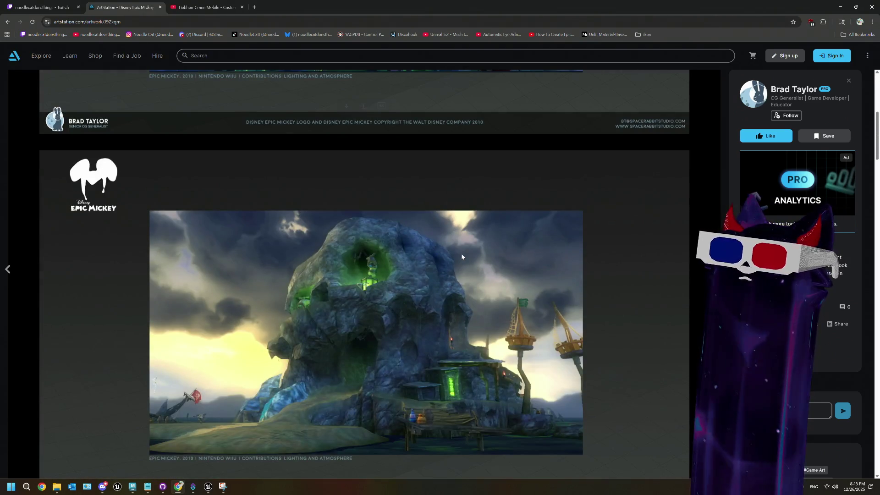
scroll(461, 256, down, 9)
scroll(461, 257, up, 1)
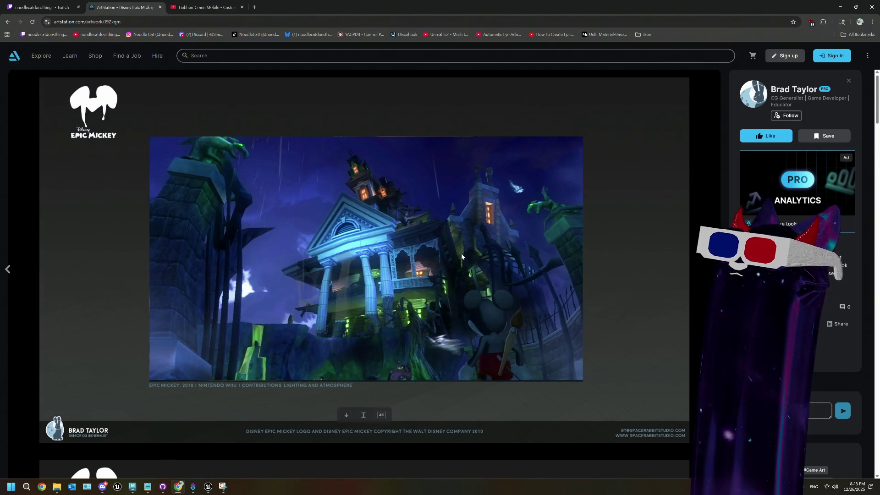
scroll(462, 257, down, 14)
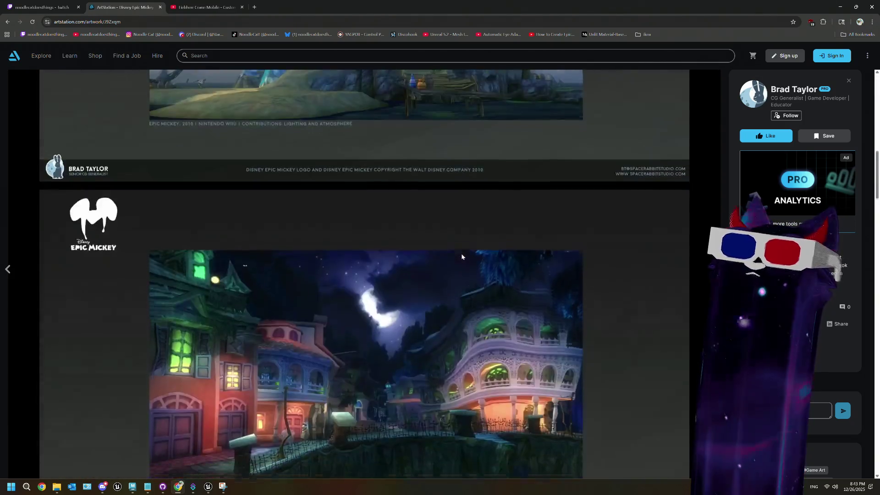
scroll(462, 256, down, 2)
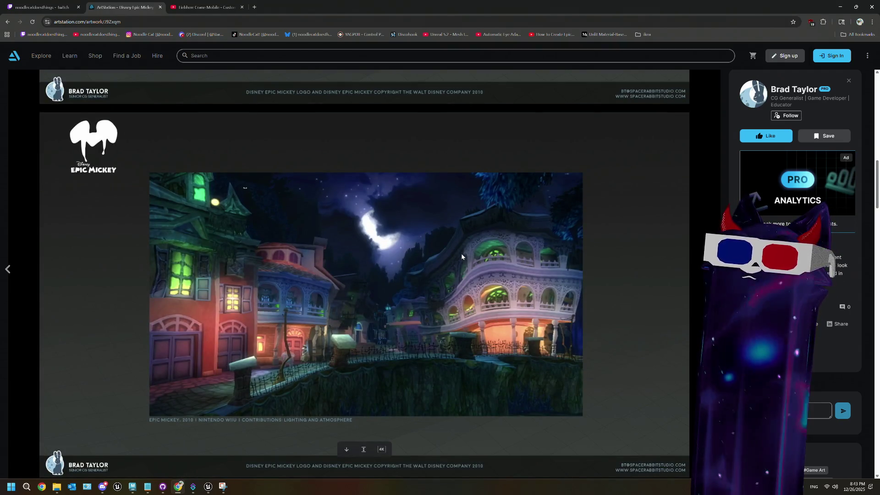
scroll(461, 256, down, 8)
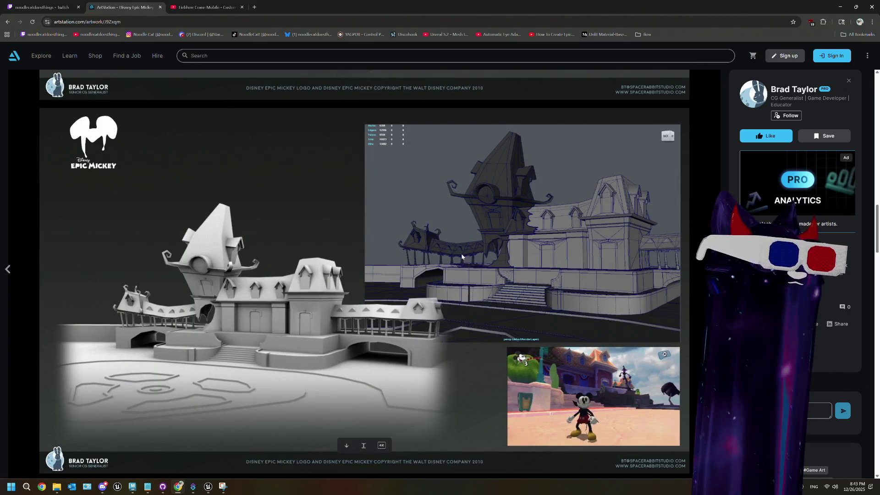
scroll(461, 256, down, 14)
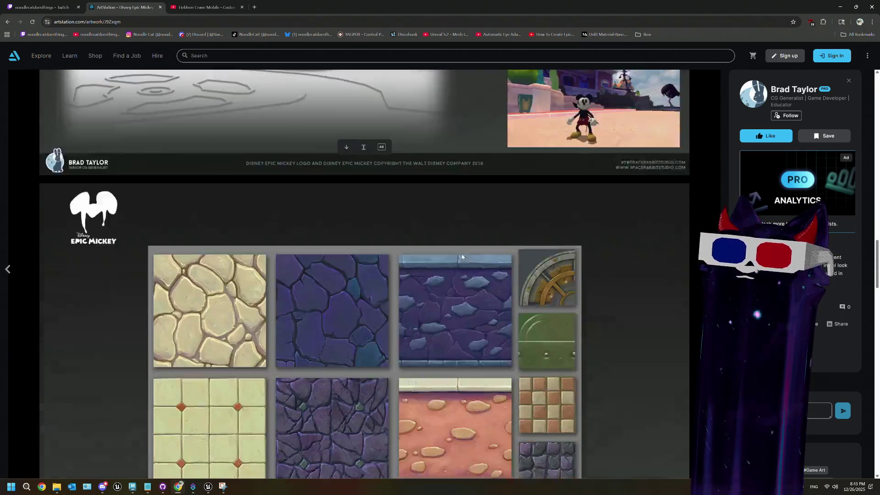
scroll(461, 256, down, 3)
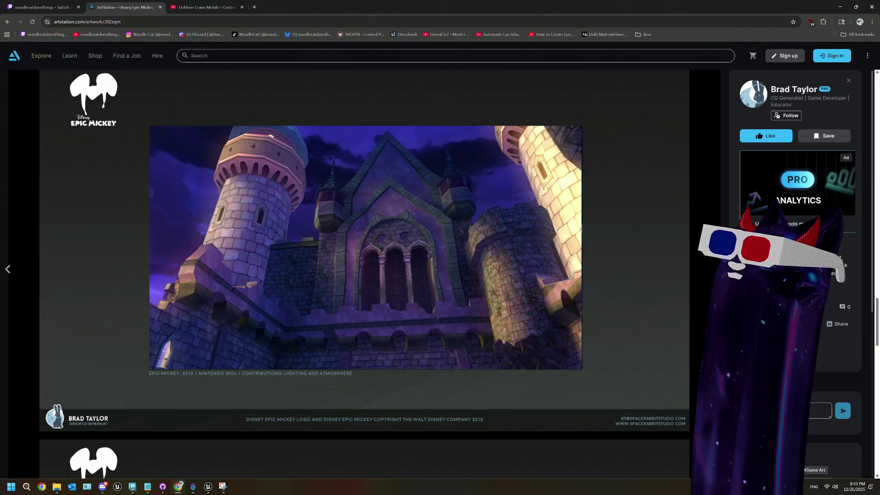
scroll(802, 257, down, 1)
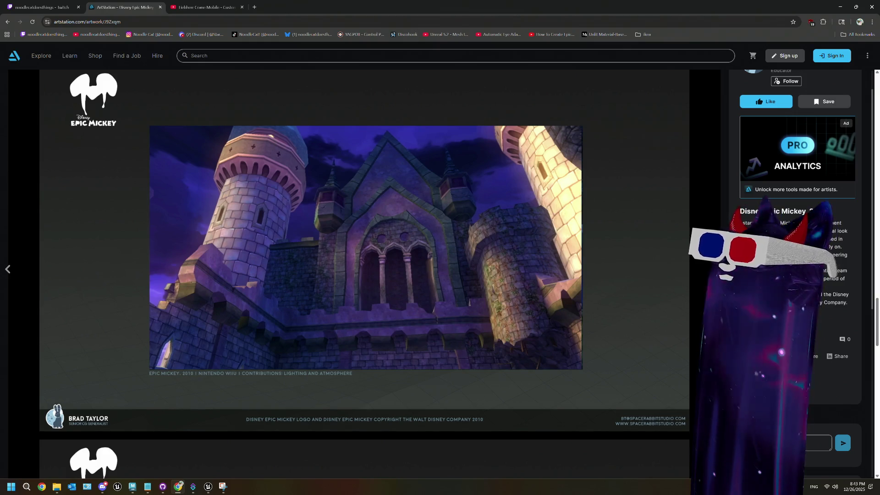
scroll(517, 278, down, 10)
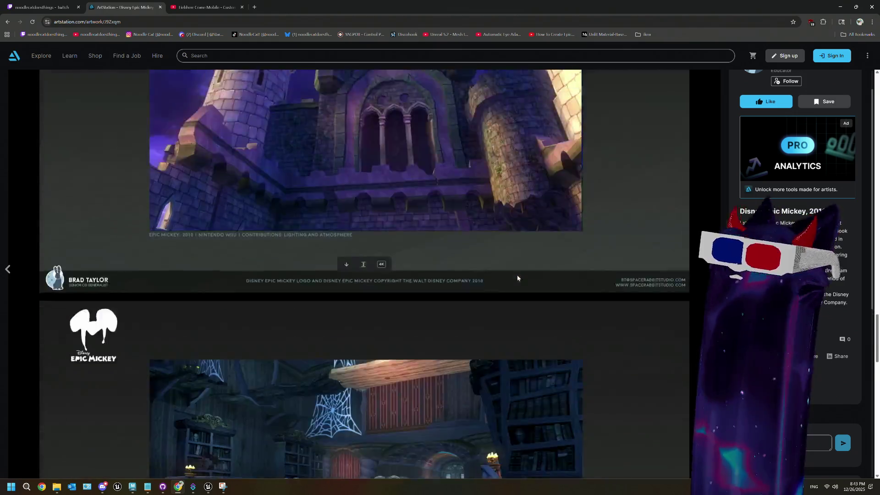
- Finish reviewing the Epic Mickey images and close the viewer back to the 15-artwork grid
scroll(517, 278, down, 2)
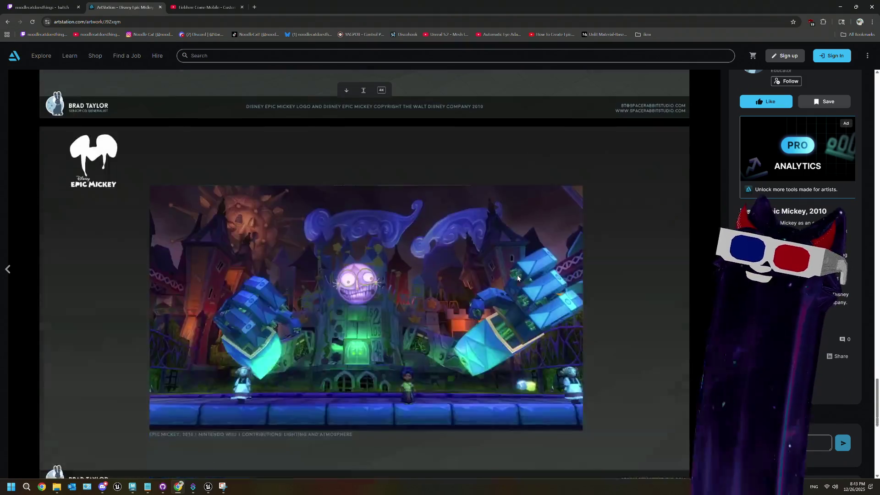
scroll(517, 277, down, 7)
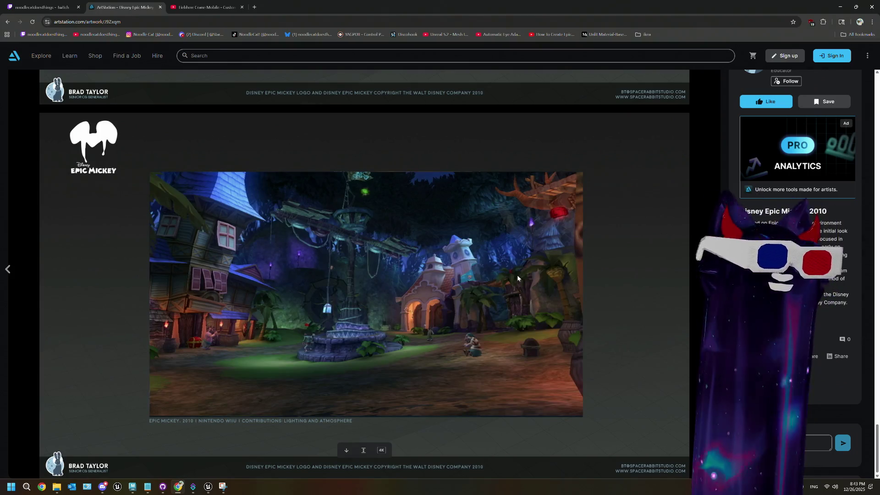
scroll(517, 277, up, 15)
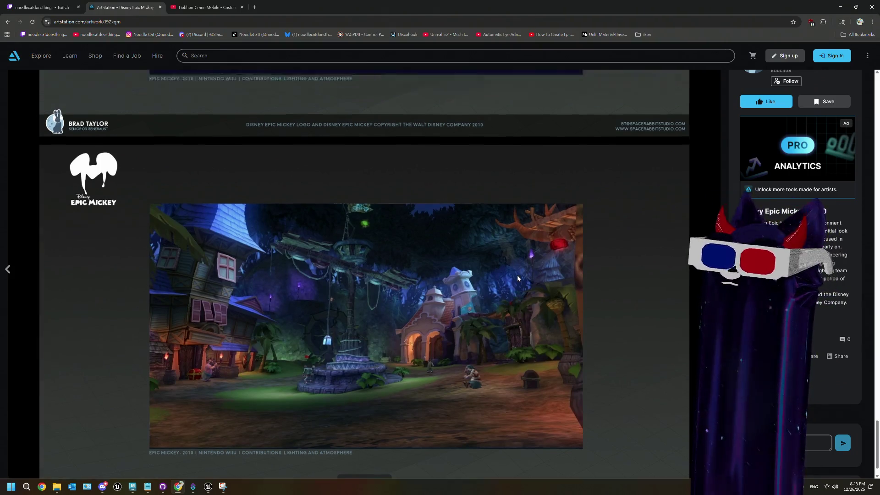
scroll(517, 278, up, 3)
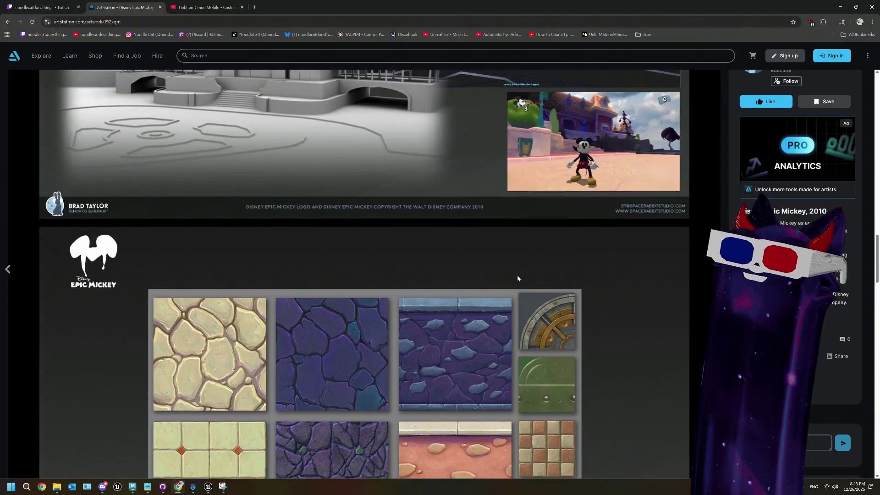
scroll(518, 277, down, 9)
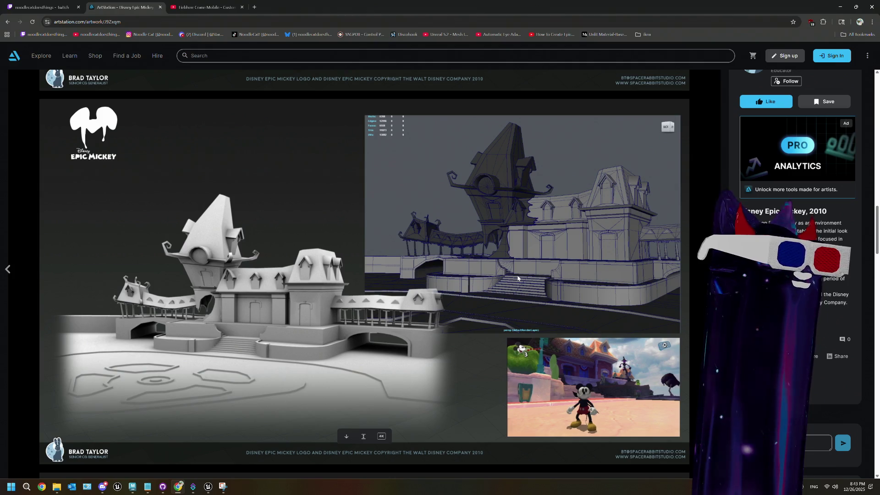
scroll(517, 277, down, 10)
scroll(517, 278, up, 1)
scroll(517, 277, down, 7)
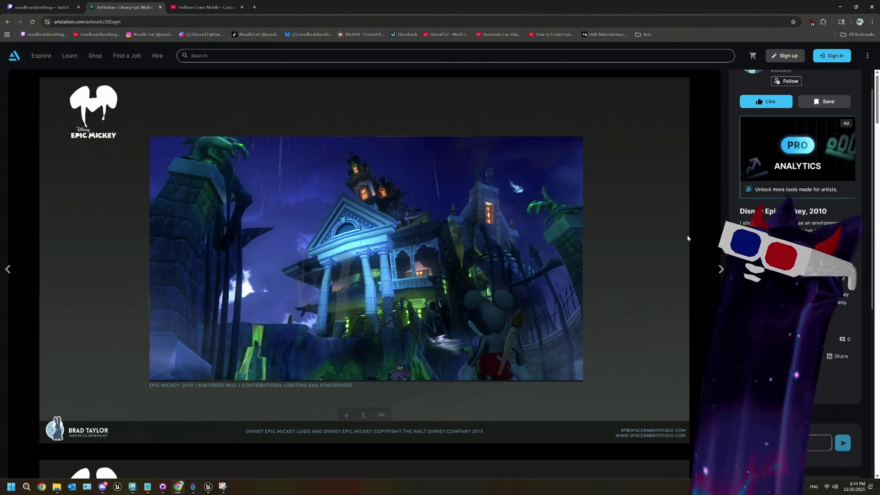
scroll(760, 161, up, 1)
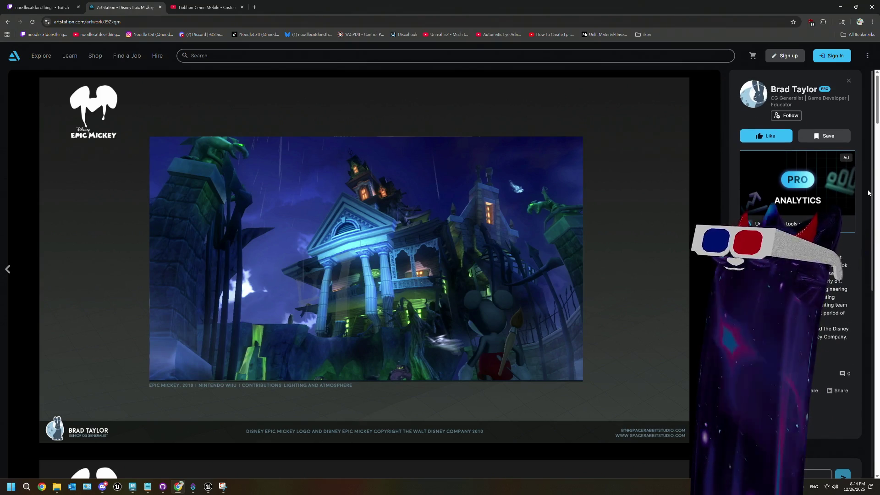
click(848, 80)
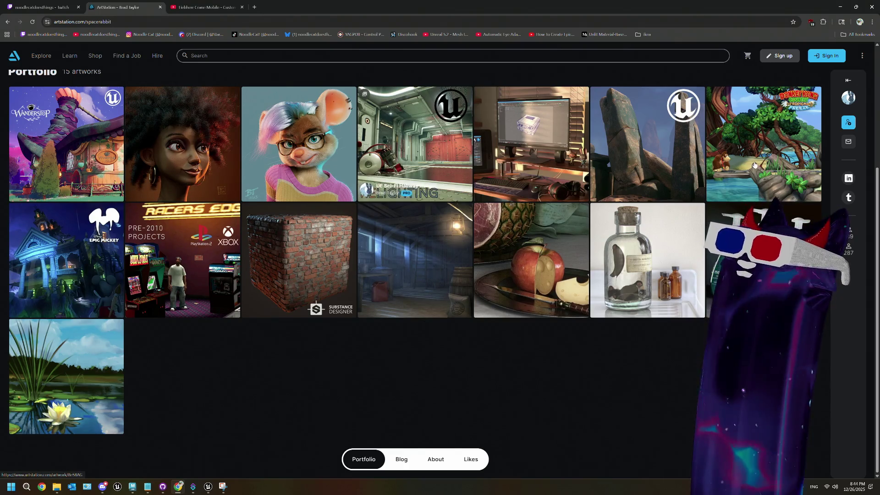
click(772, 146)
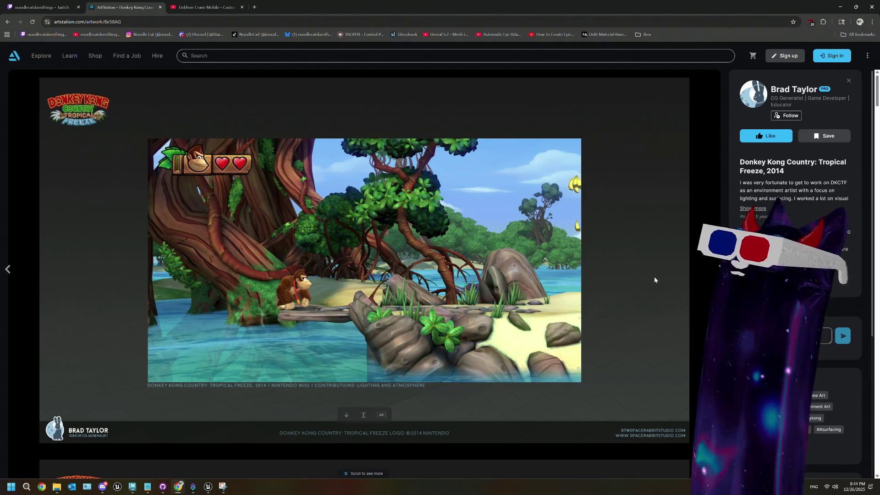
scroll(518, 265, down, 8)
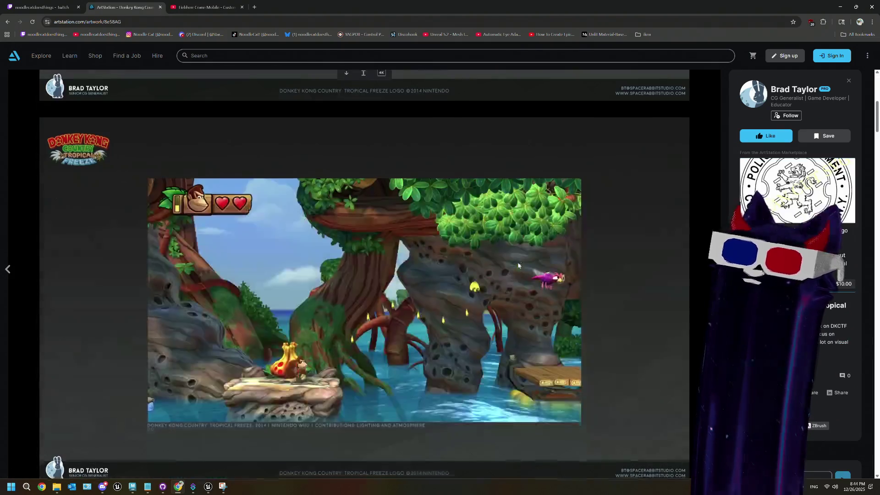
scroll(517, 266, down, 8)
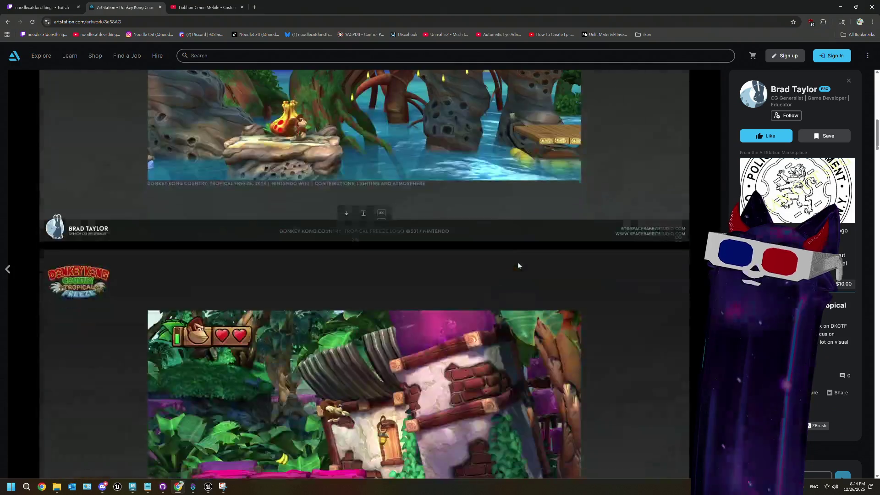
scroll(518, 265, down, 7)
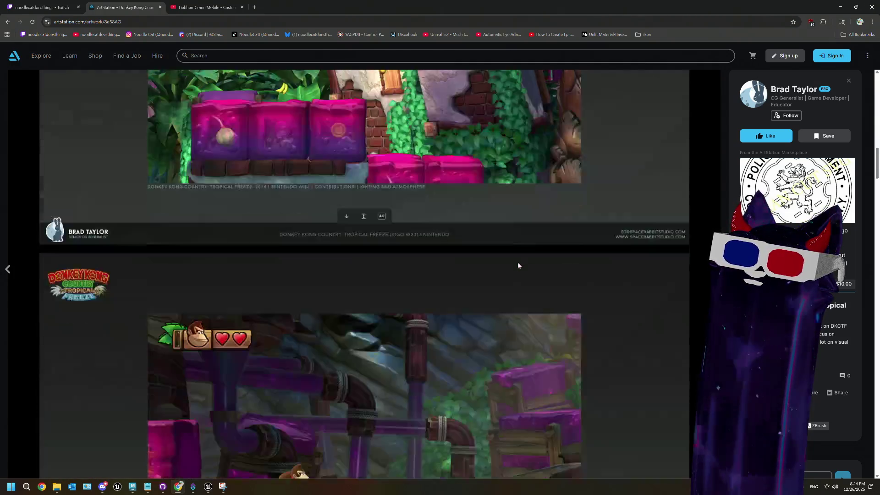
scroll(517, 265, down, 12)
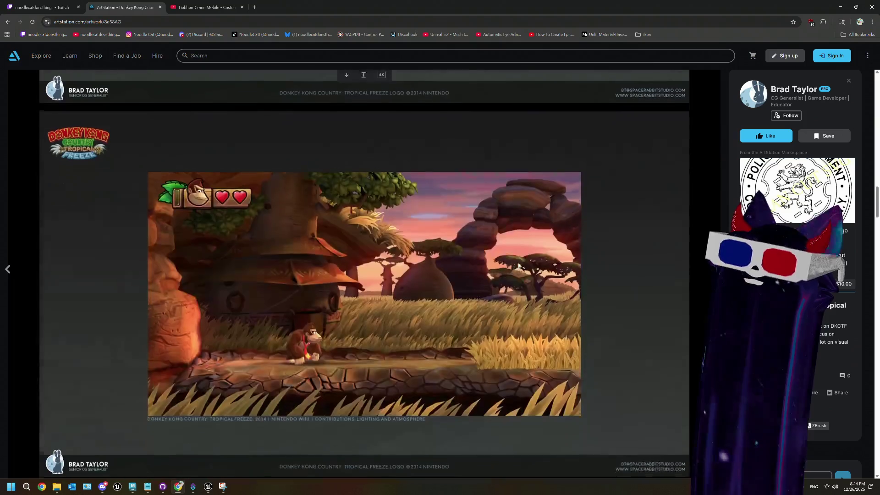
scroll(518, 265, down, 12)
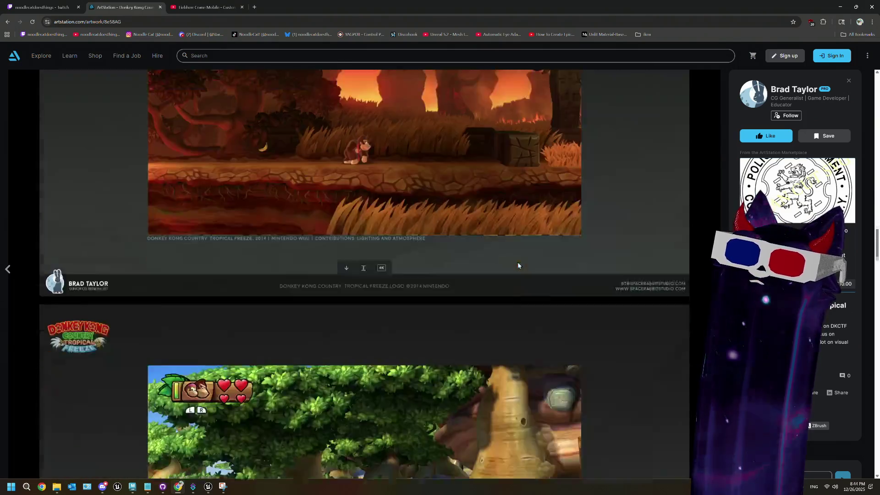
scroll(518, 265, down, 16)
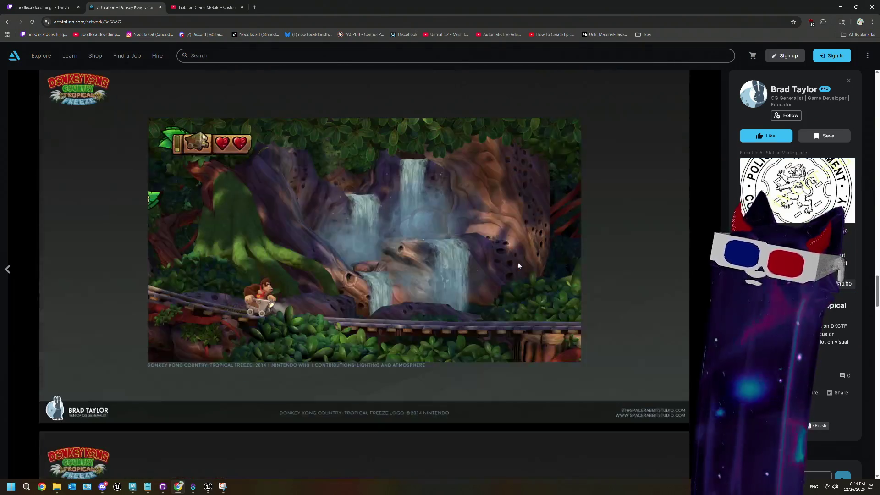
scroll(517, 266, down, 8)
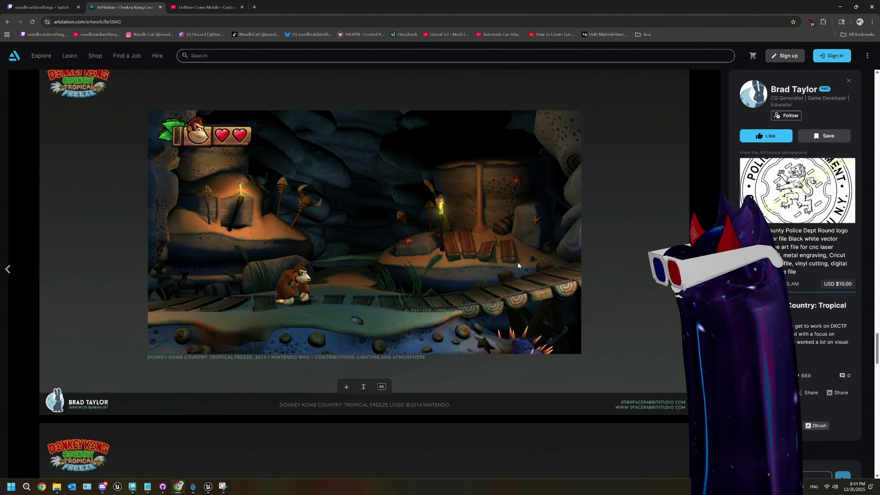
scroll(517, 265, down, 8)
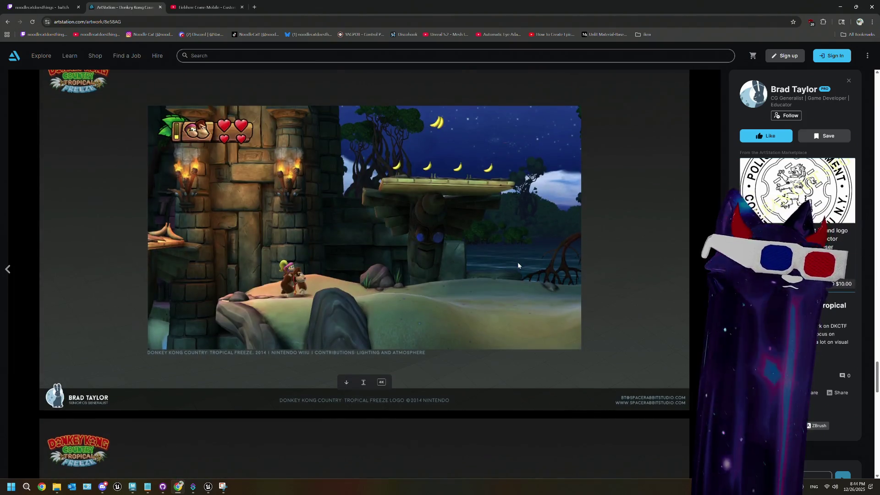
scroll(518, 266, down, 8)
scroll(517, 265, down, 7)
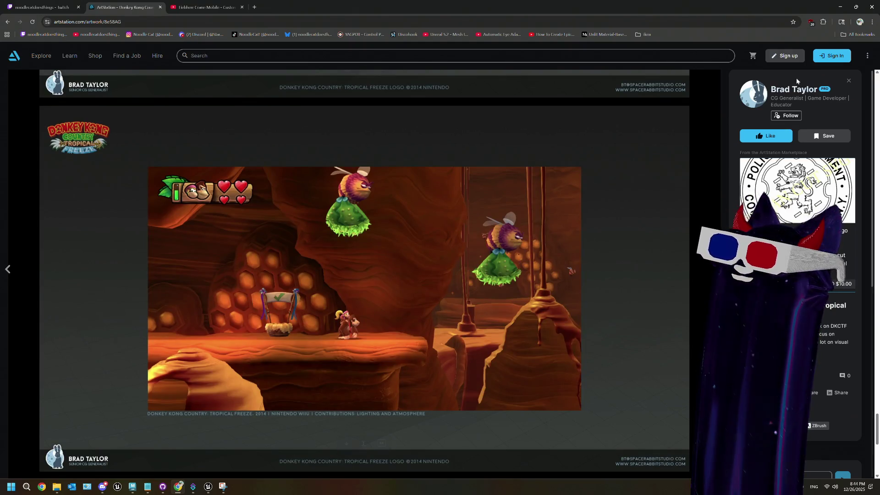
click(847, 81)
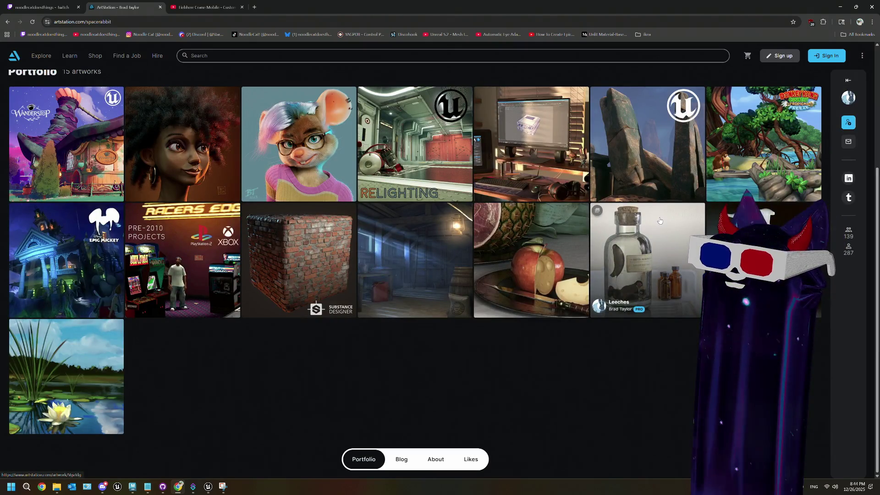
click(512, 267)
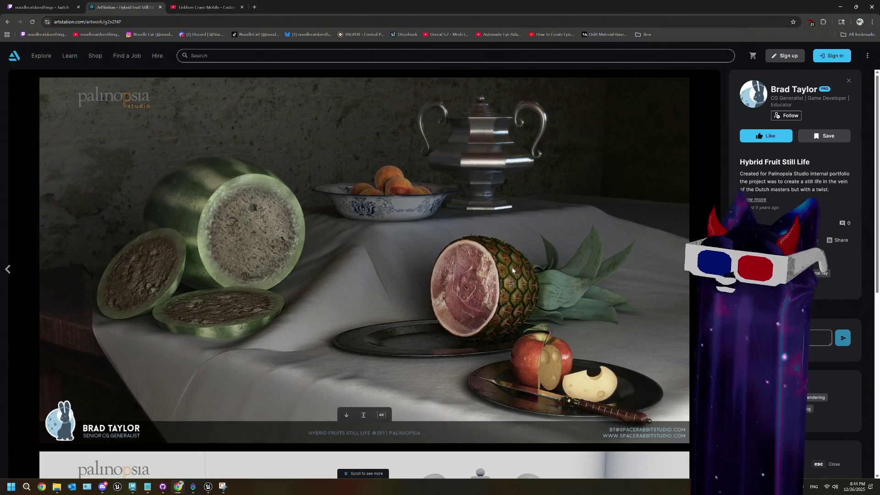
scroll(512, 268, down, 7)
scroll(512, 271, up, 7)
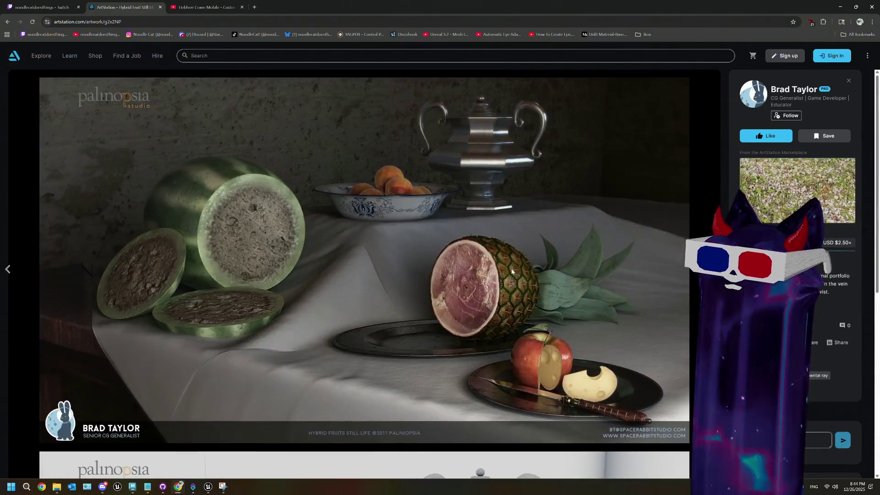
click(847, 81)
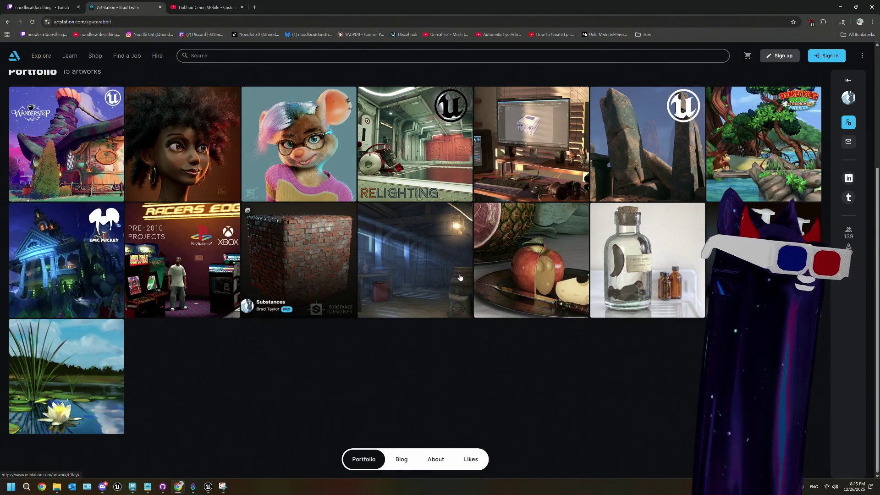
scroll(366, 374, up, 1)
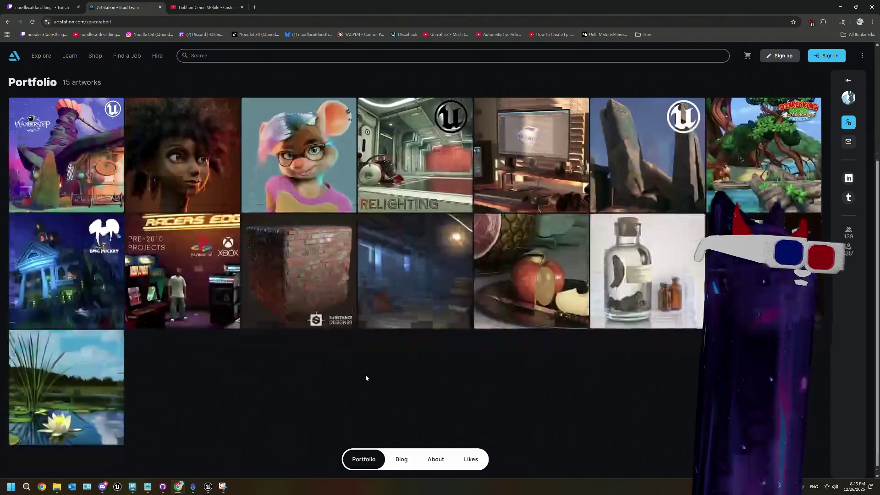
scroll(366, 377, down, 1)
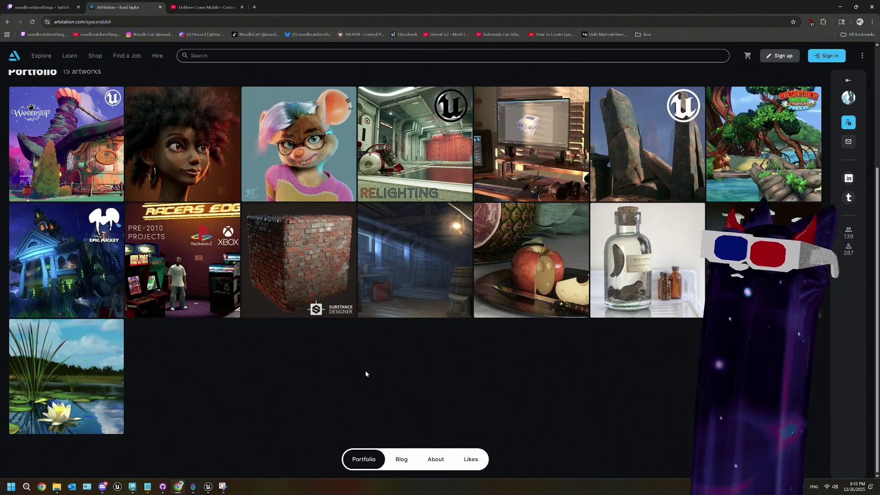
scroll(365, 373, up, 2)
scroll(365, 373, down, 1)
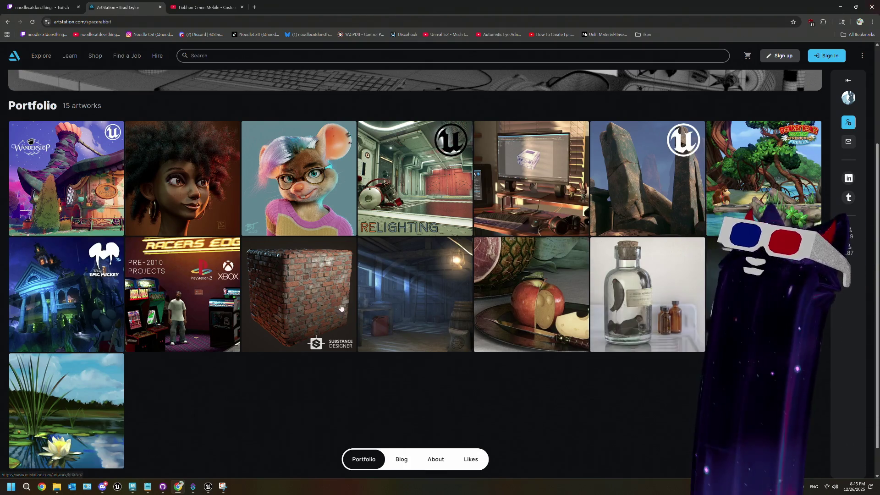
key(alt+Tab)
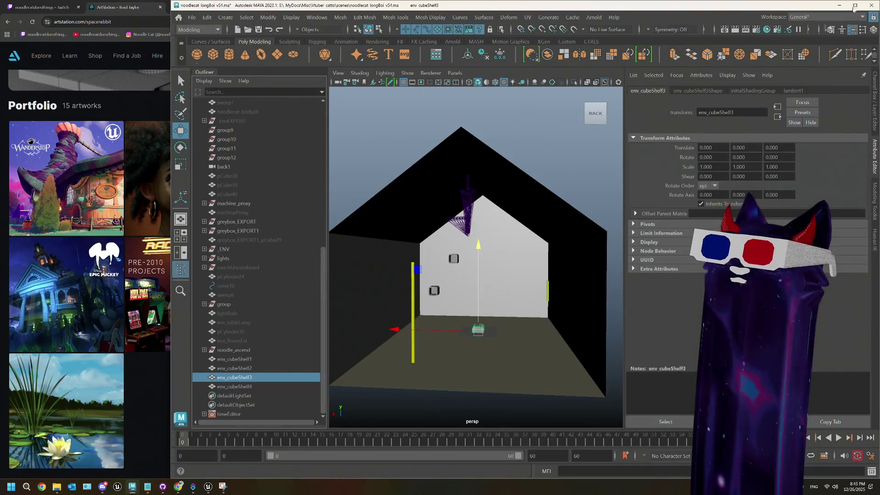
click(854, 6)
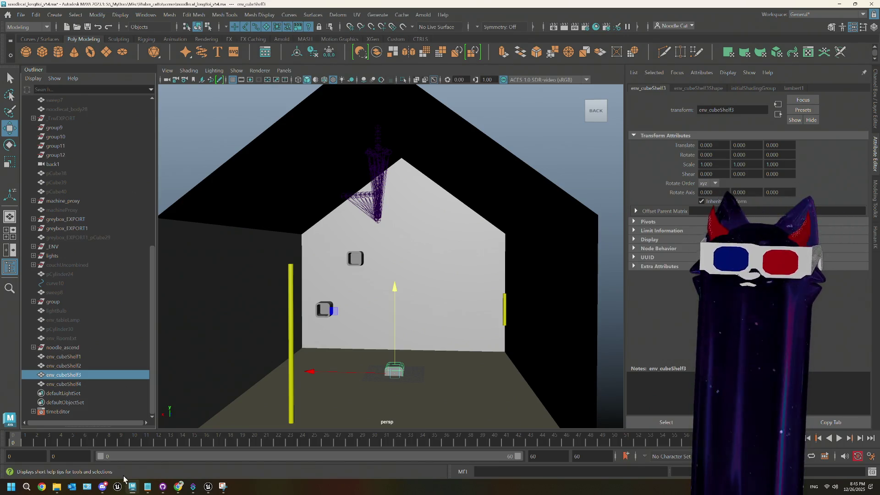
click(178, 486)
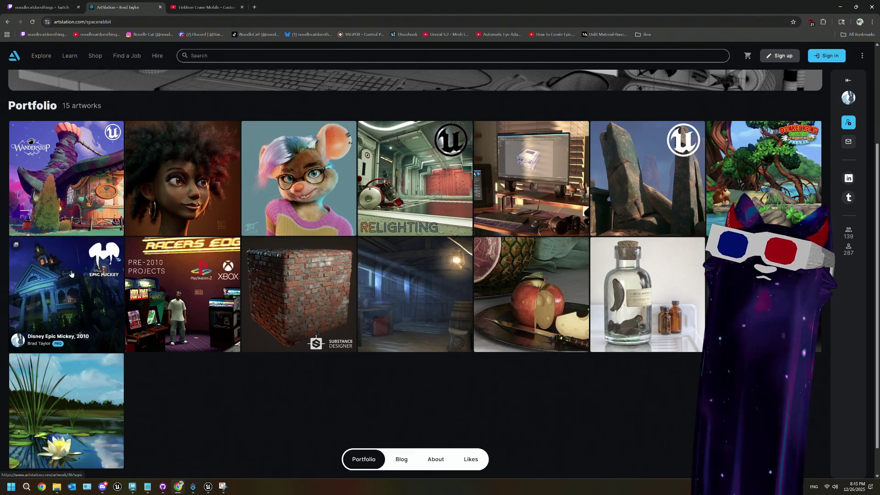
- Switch from Chrome back to the Maya room scene and deselect env_cubeShelf3
key(alt+Tab)
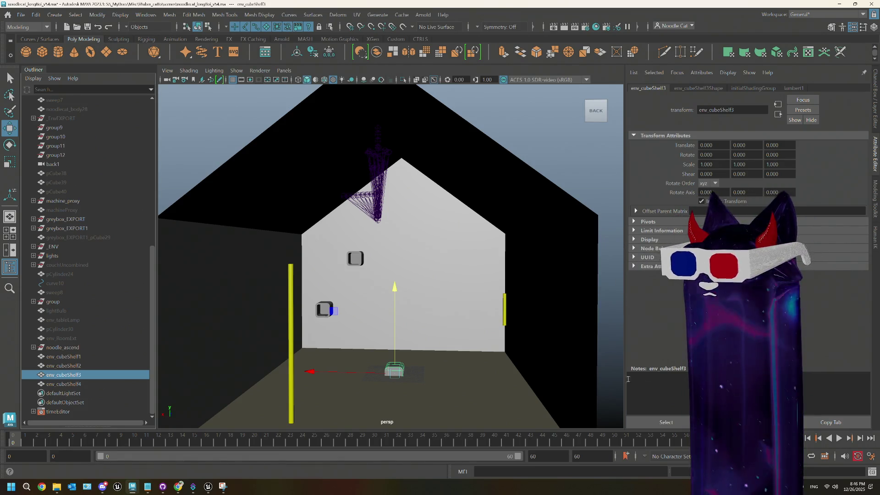
click(530, 115)
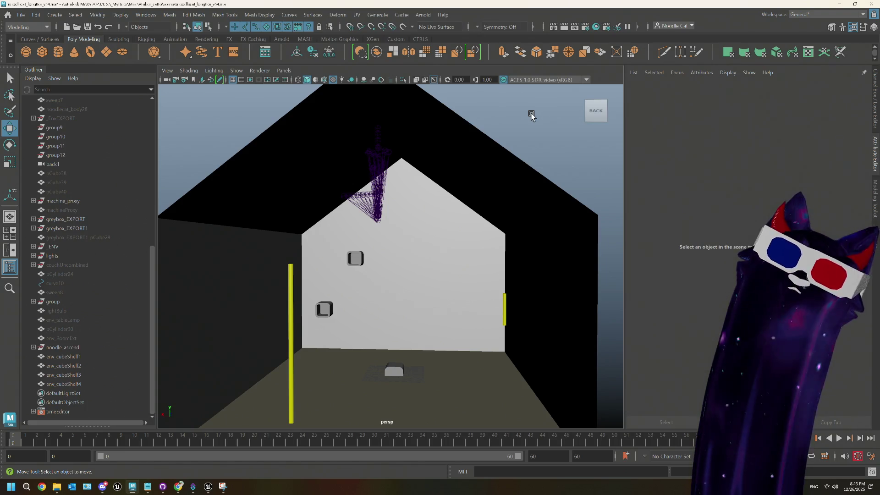
- Save the scene as noodlecat_longBoi_v54.ma and bring the Unreal NoodleCat_UE54 window forward
key(ctrl+shift+s)
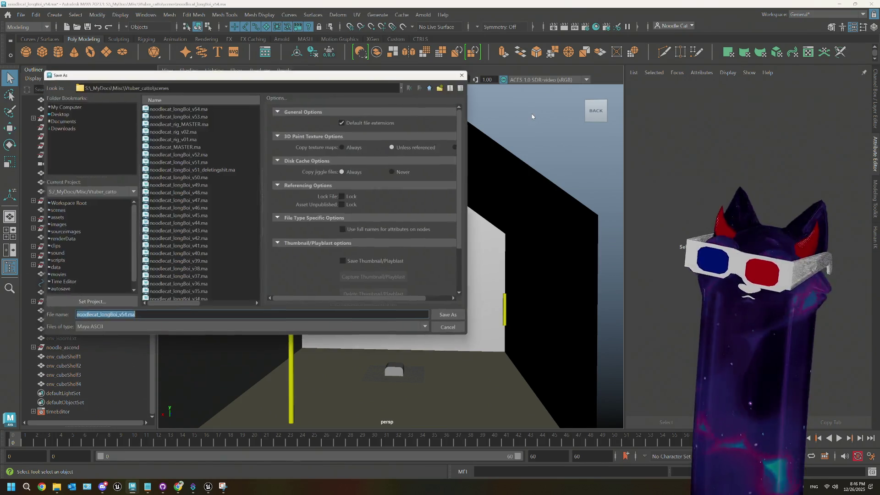
click(442, 324)
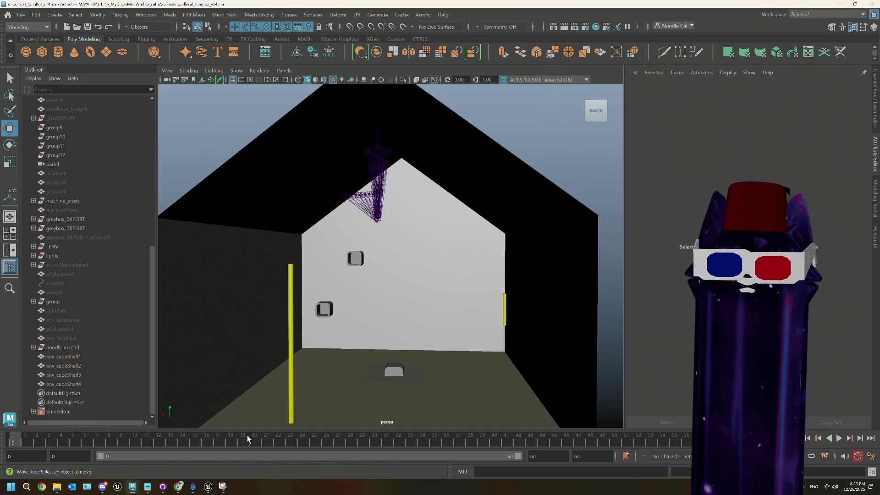
mouse_move(208, 486)
click(227, 446)
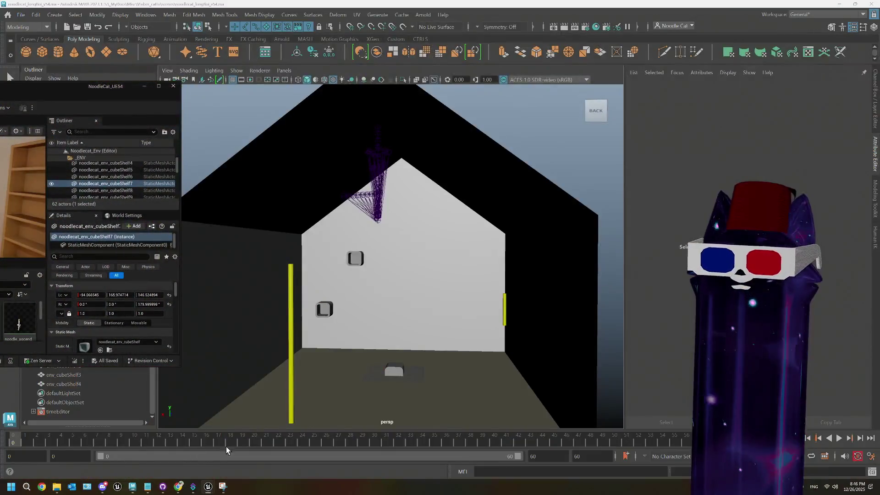
- Maximize the Unreal Editor so the Noodlecat_Env room level fills the screen
click(159, 86)
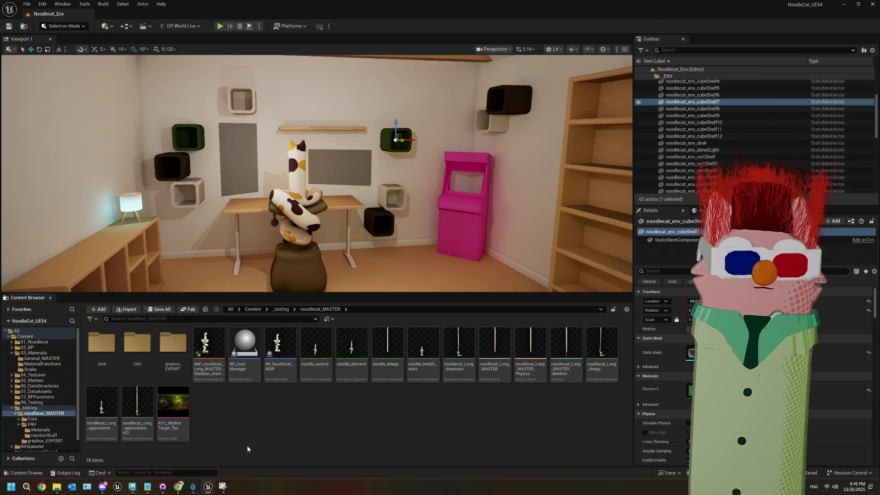
mouse_move(178, 487)
mouse_move(412, 379)
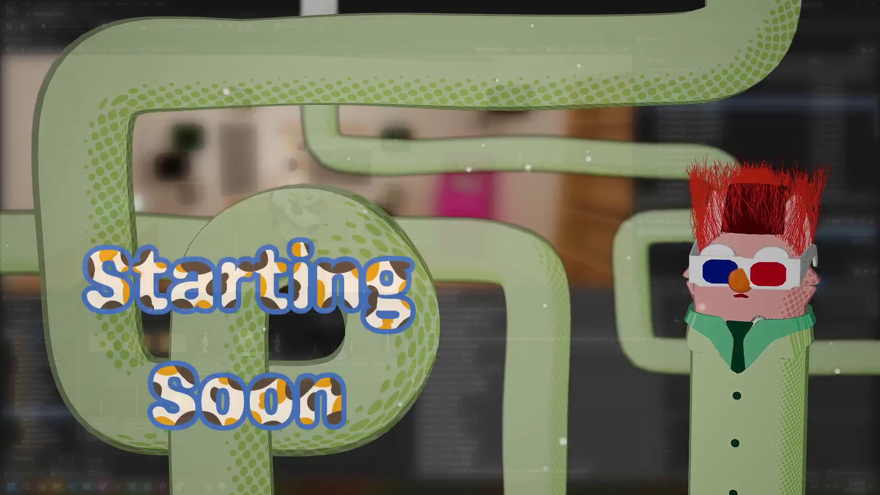